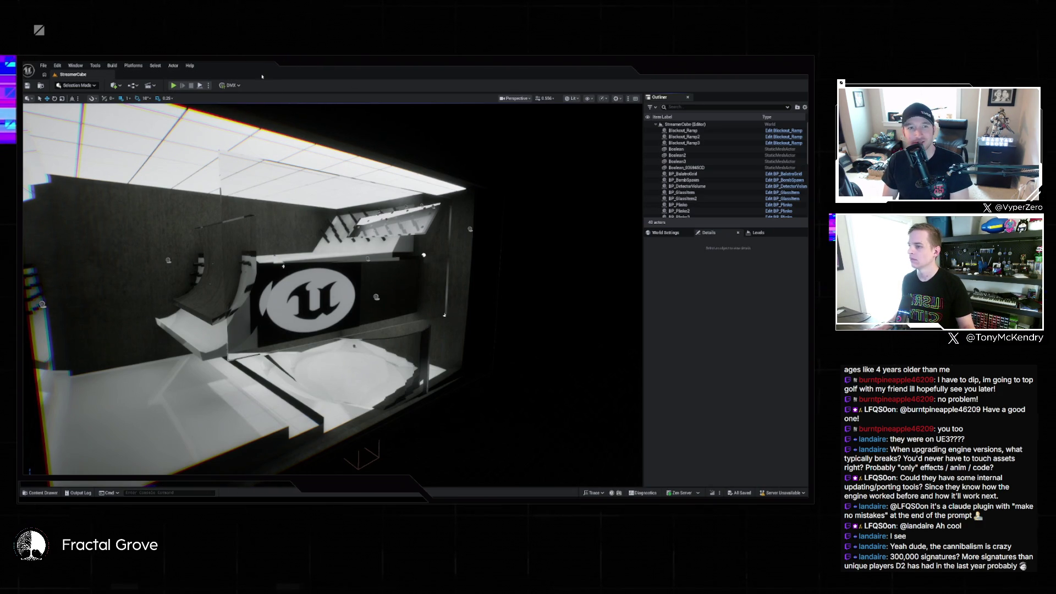
- Open the Content Drawer on the Game folder, then launch the Fab marketplace
drag(300, 107, 336, 151)
key(ctrl+space)
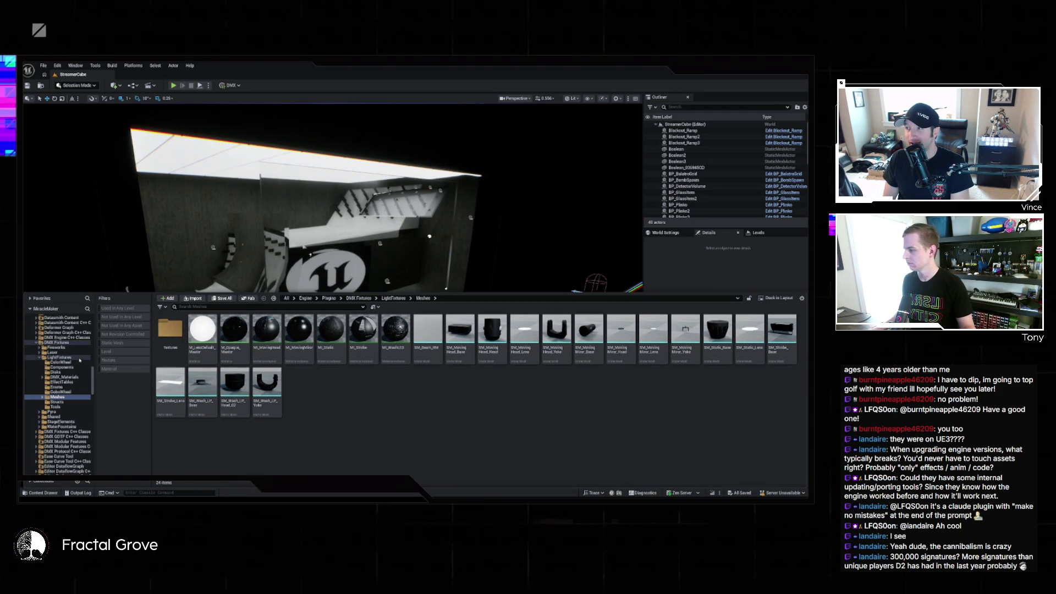
scroll(67, 350, up, 15)
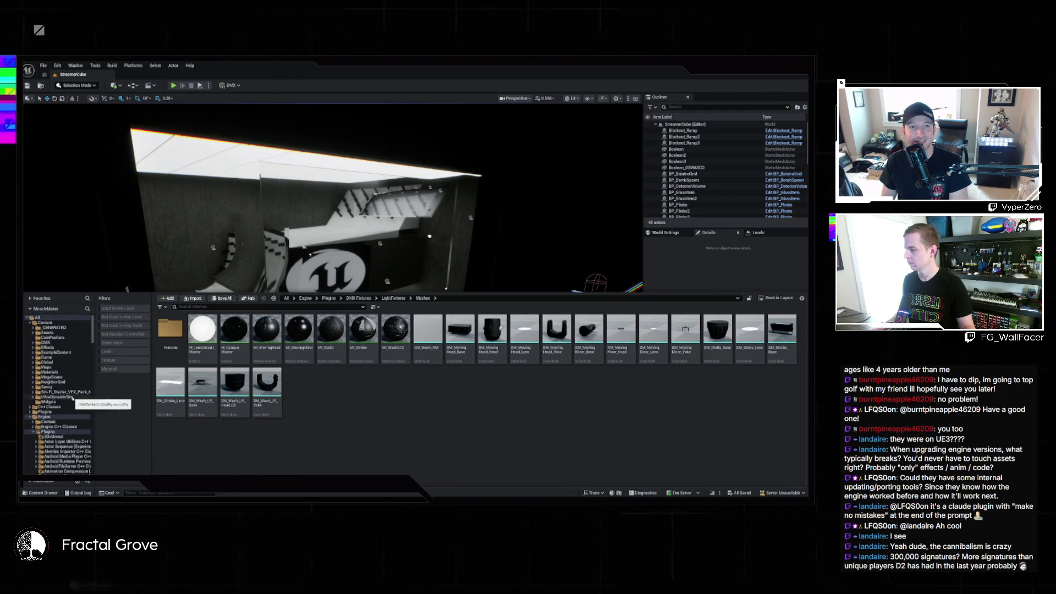
click(74, 358)
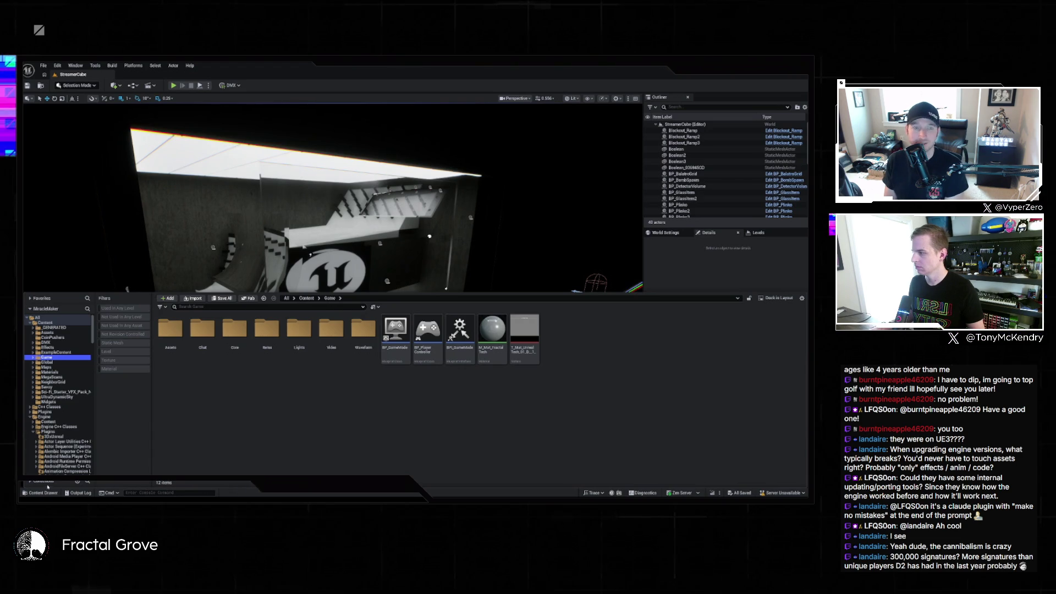
click(248, 298)
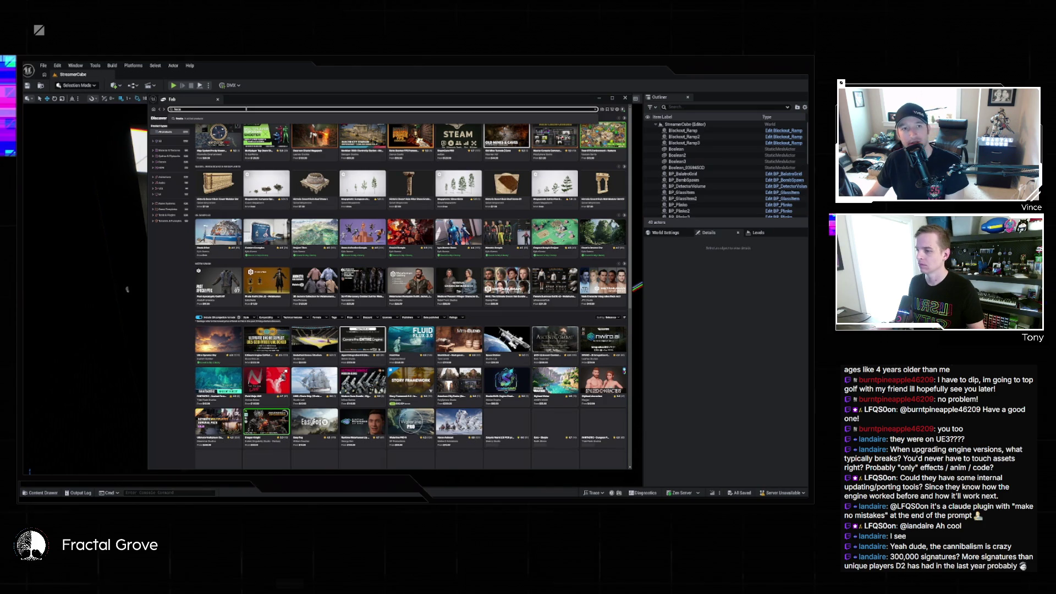
- Search Fab for 'fractals', then search 'fractals' in My Library to show two owned assets
key(Return)
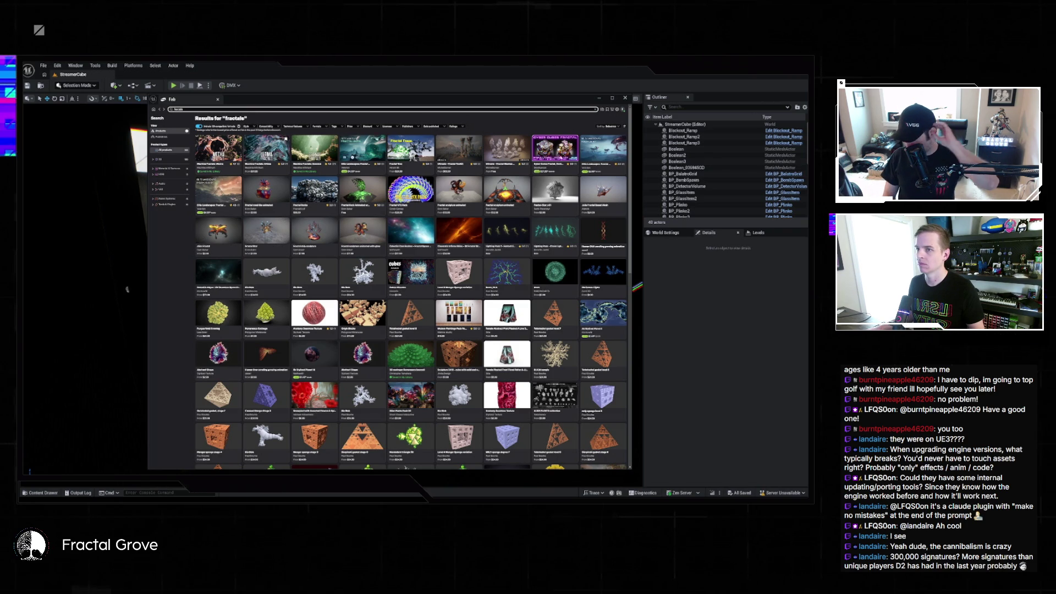
click(603, 110)
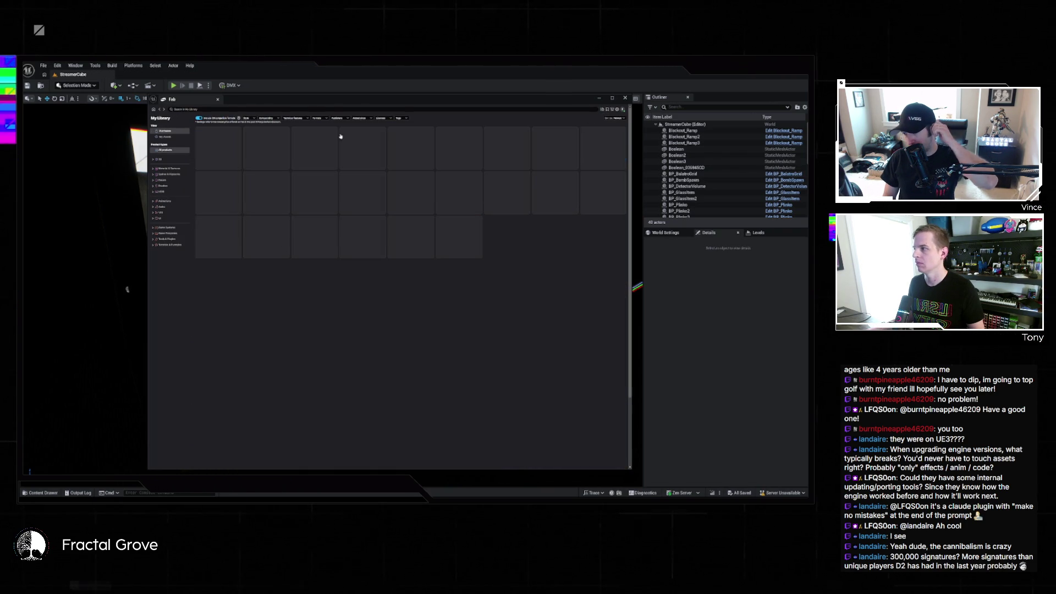
click(263, 110)
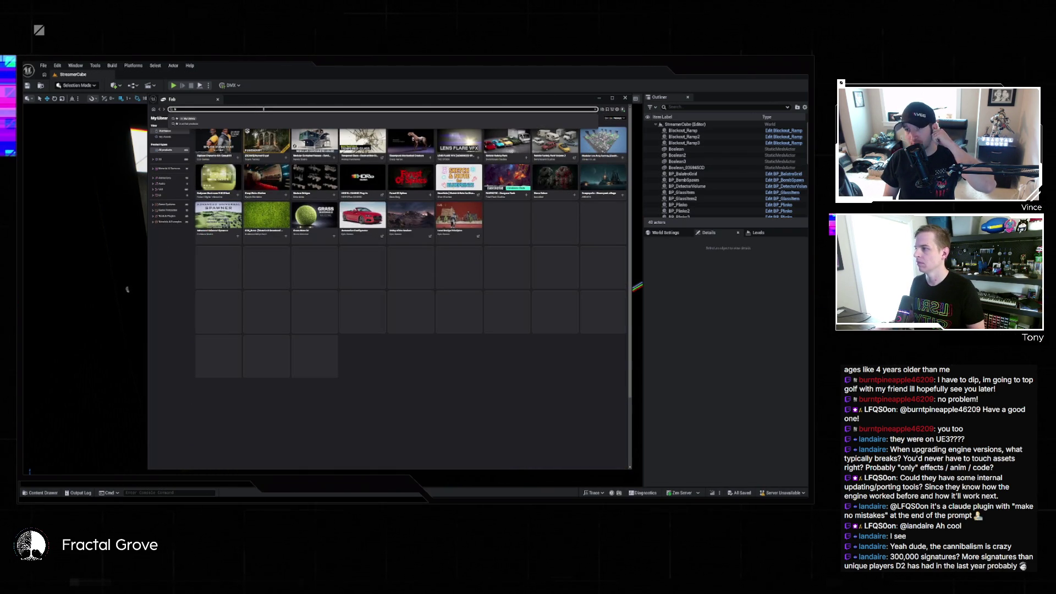
key(Return)
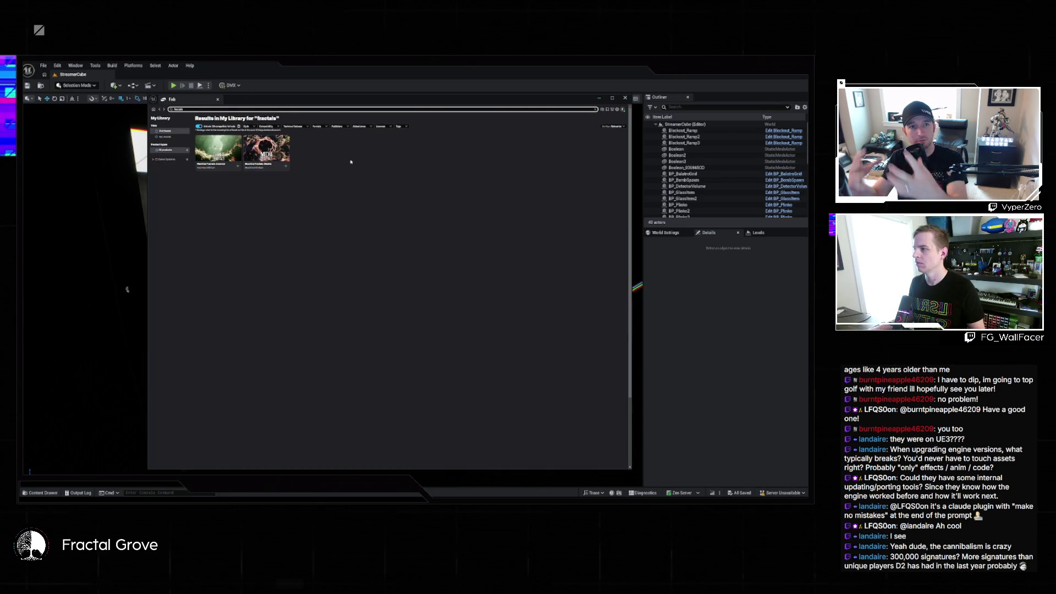
click(218, 147)
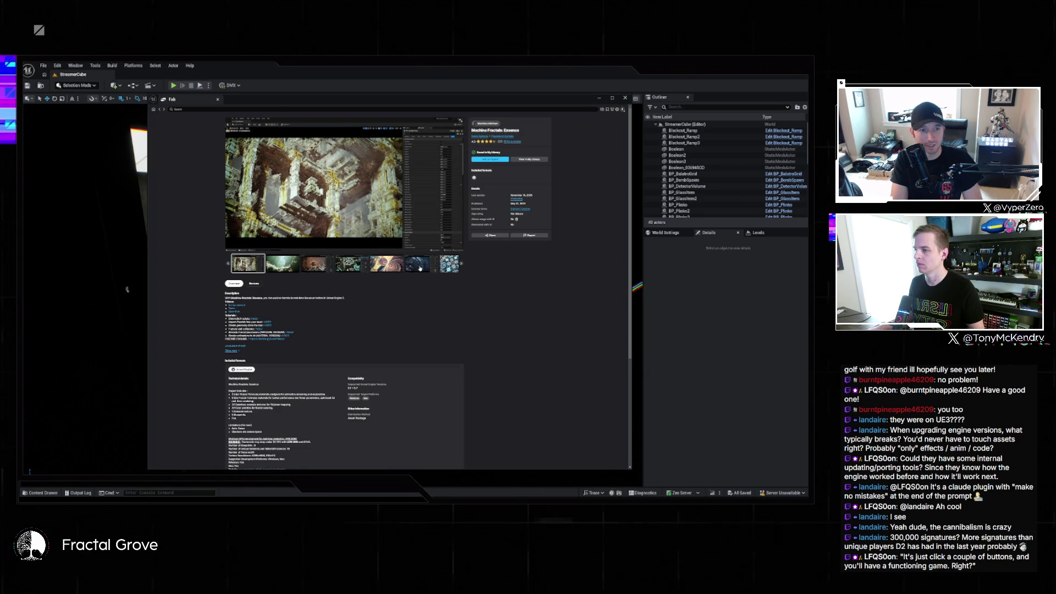
click(461, 266)
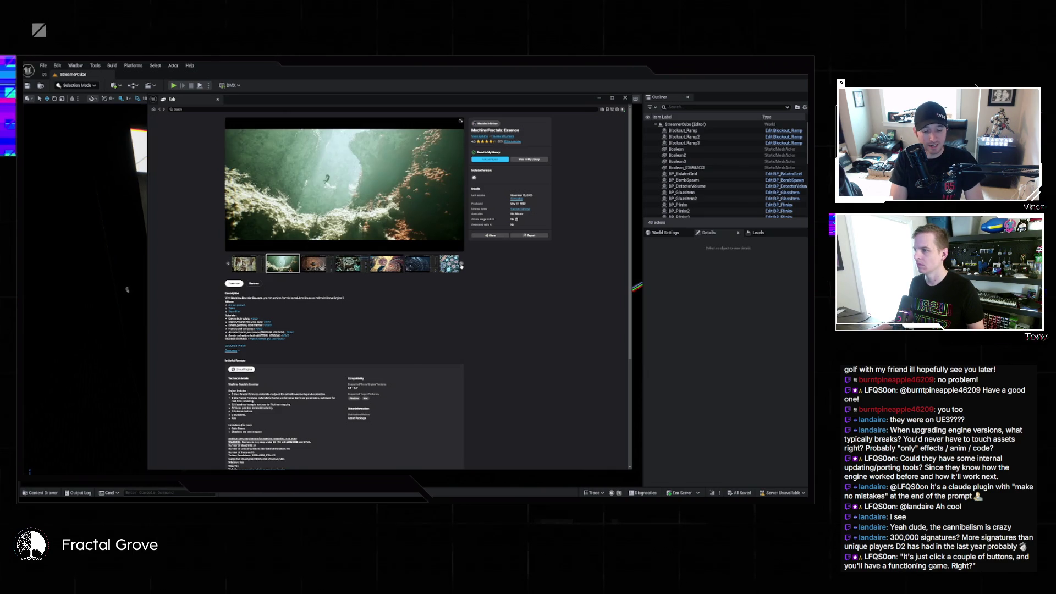
click(460, 265)
click(461, 266)
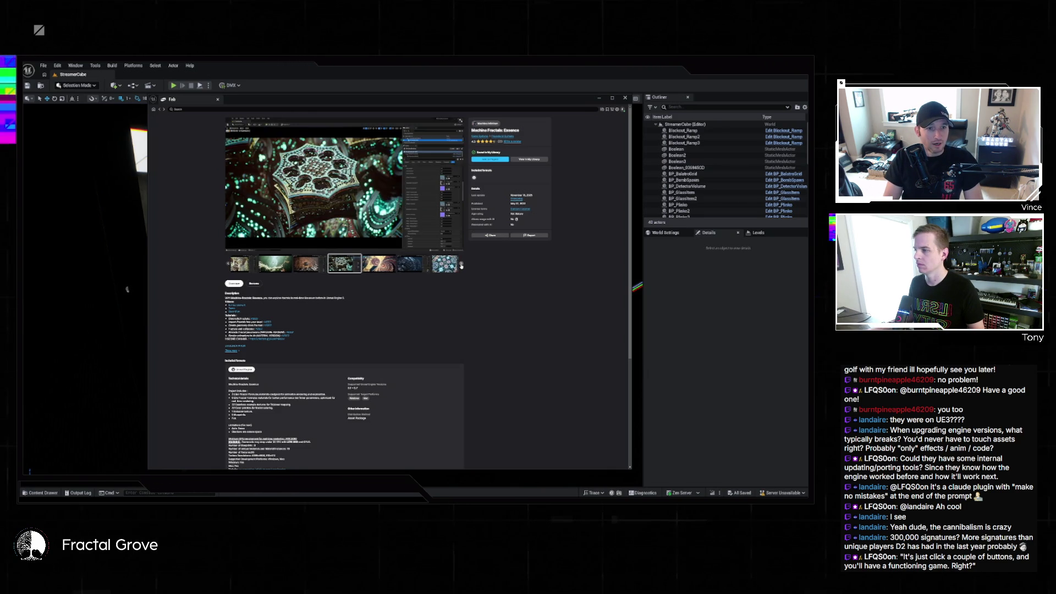
click(460, 266)
click(461, 266)
click(461, 266)
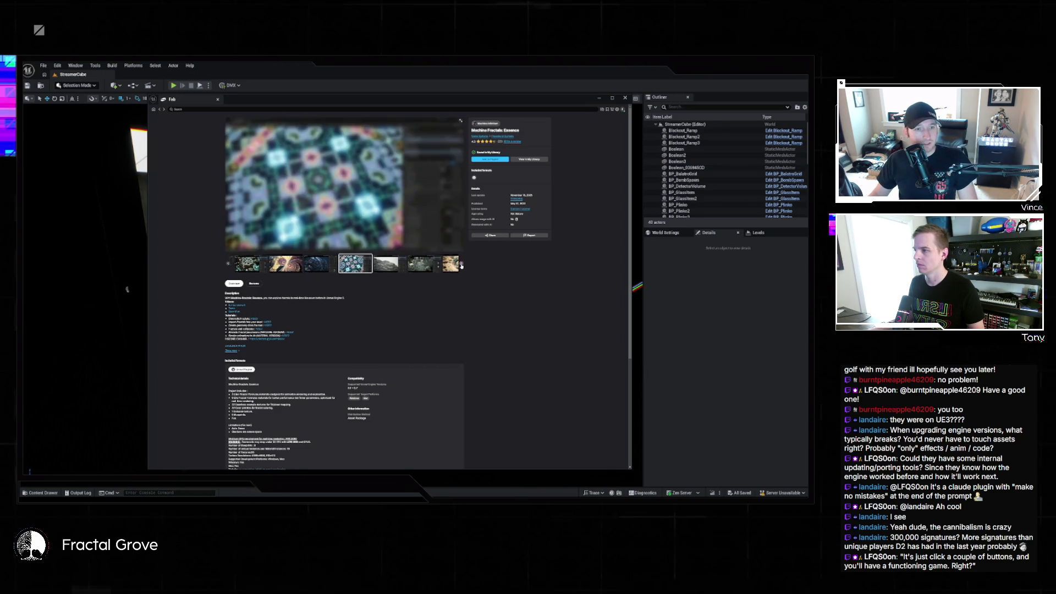
click(460, 265)
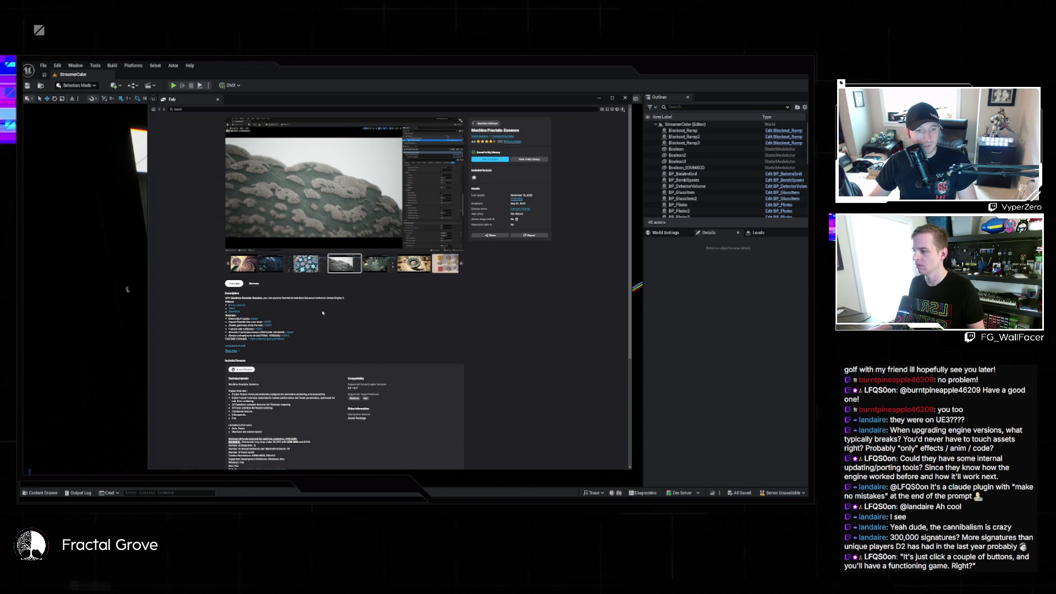
scroll(302, 311, down, 1)
click(231, 310)
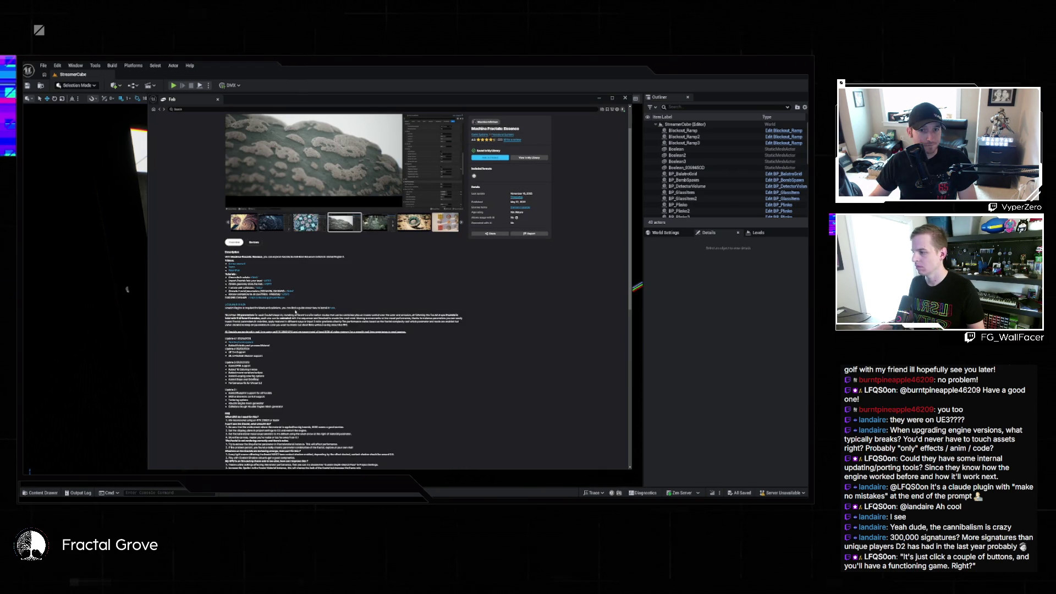
scroll(311, 317, down, 3)
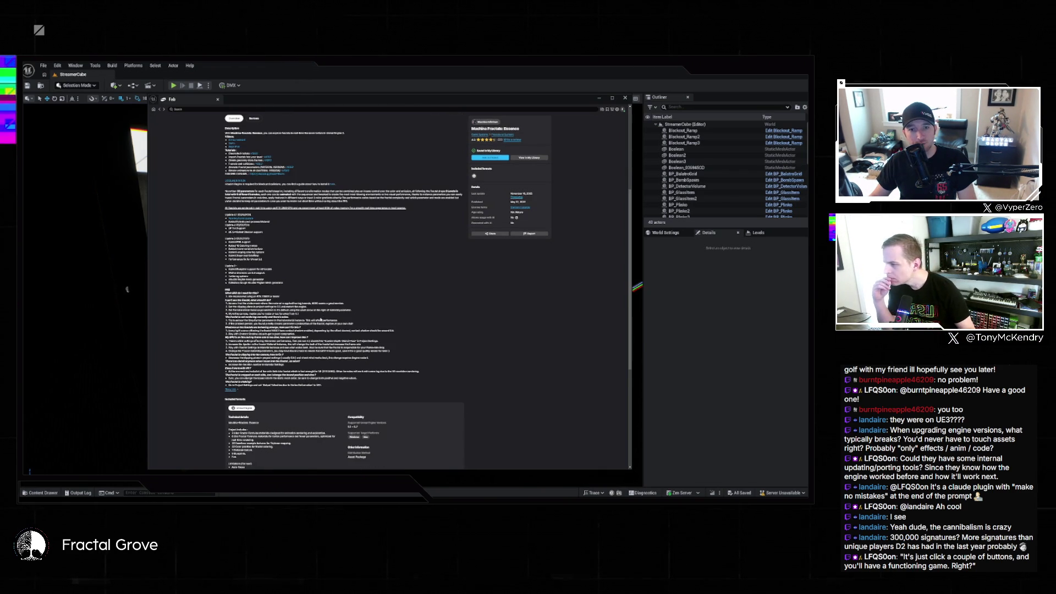
scroll(319, 319, down, 3)
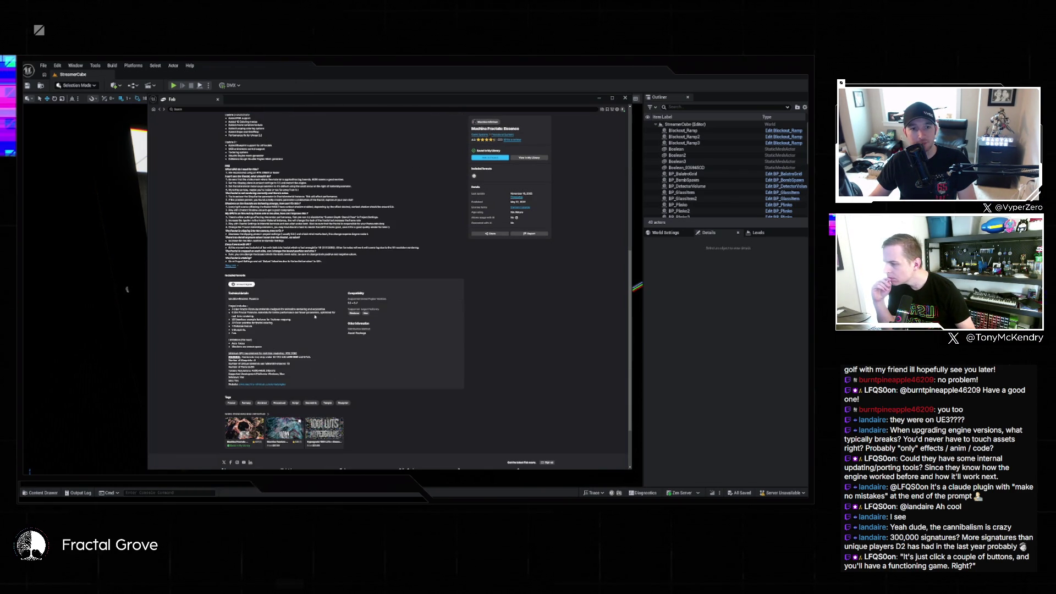
scroll(315, 316, up, 3)
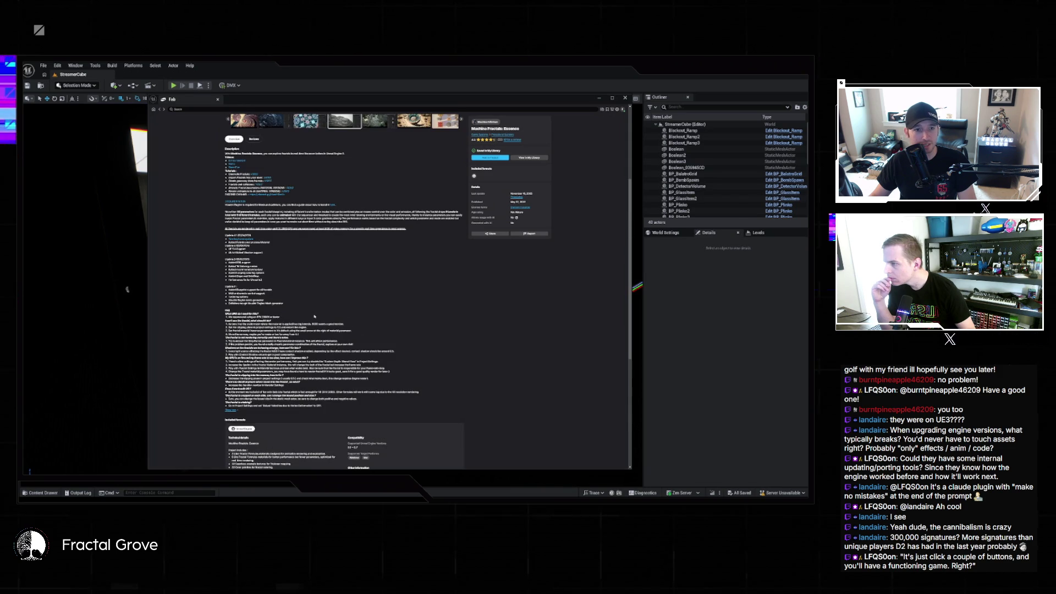
scroll(313, 317, up, 2)
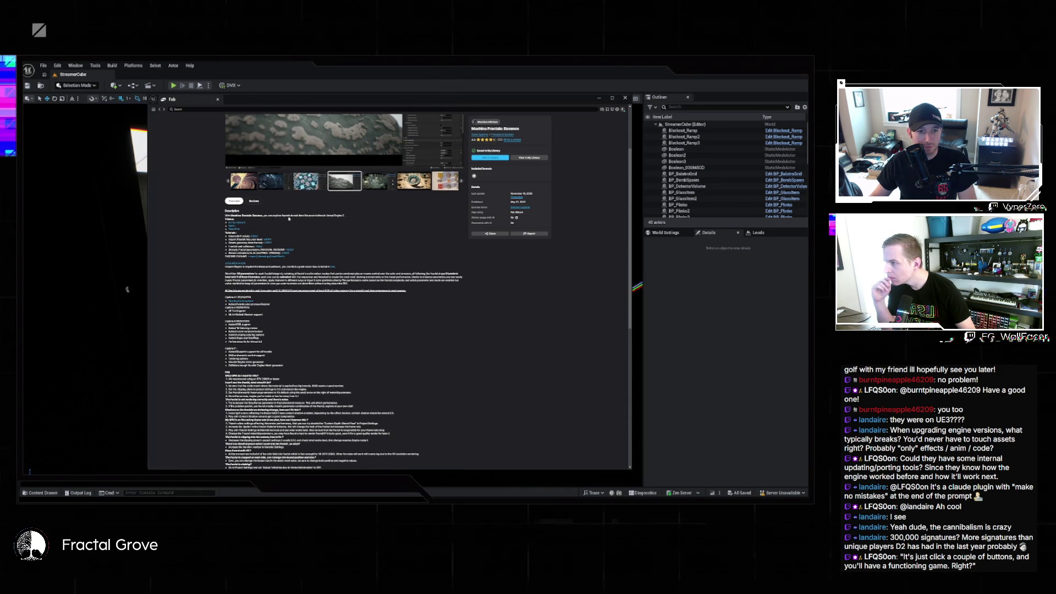
scroll(312, 317, up, 2)
key(alt+Left)
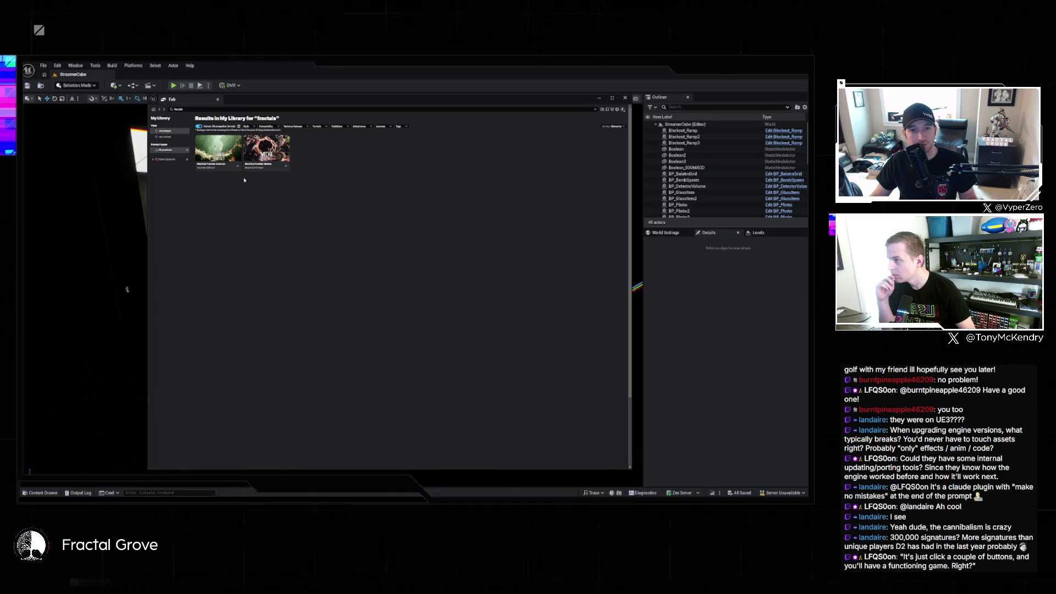
- Open the Machina Fractals: Mecha product page and browse its gallery screenshots
click(261, 146)
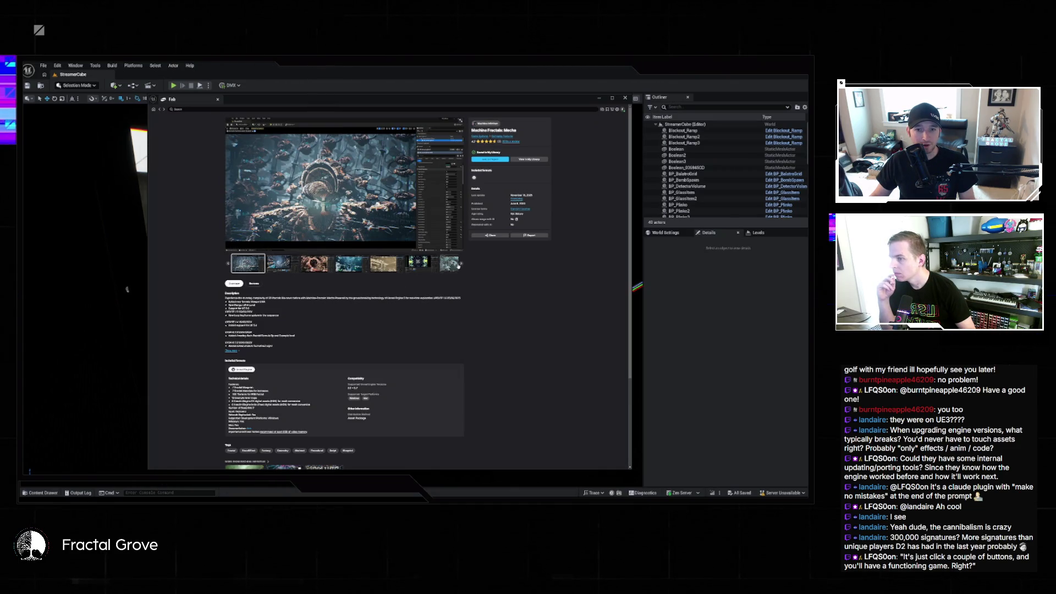
click(462, 266)
click(462, 266)
click(461, 266)
click(462, 267)
click(462, 266)
click(462, 266)
click(462, 266)
click(462, 266)
click(462, 266)
click(461, 266)
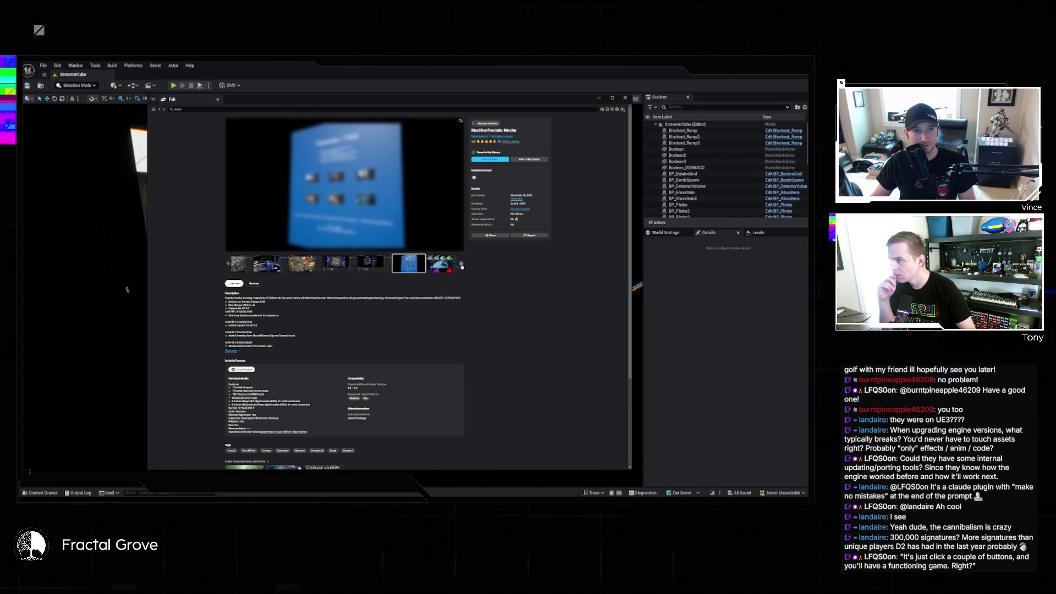
click(462, 266)
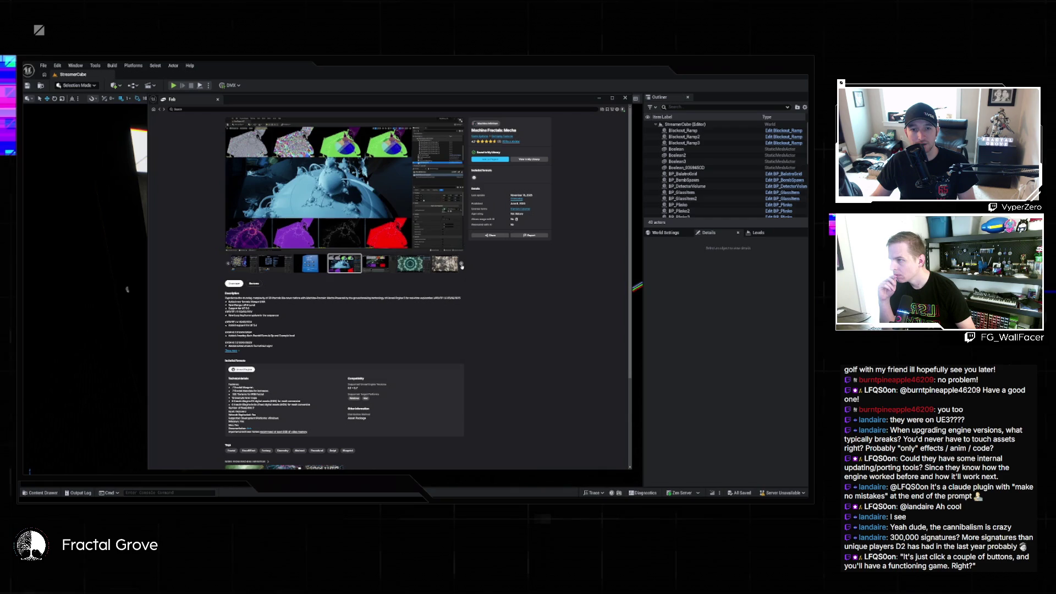
click(462, 266)
click(461, 267)
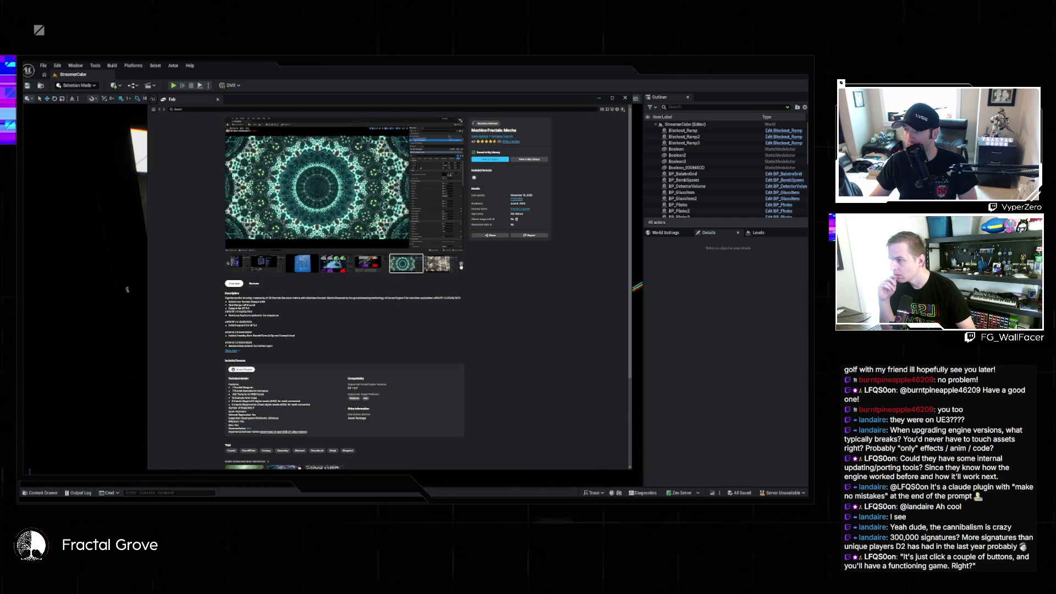
click(461, 266)
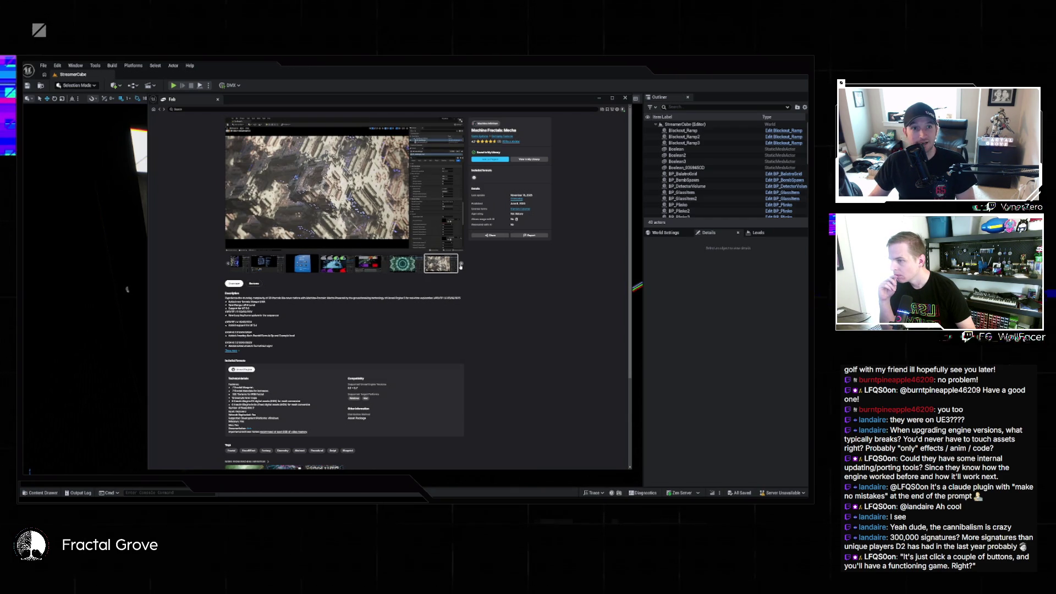
click(460, 266)
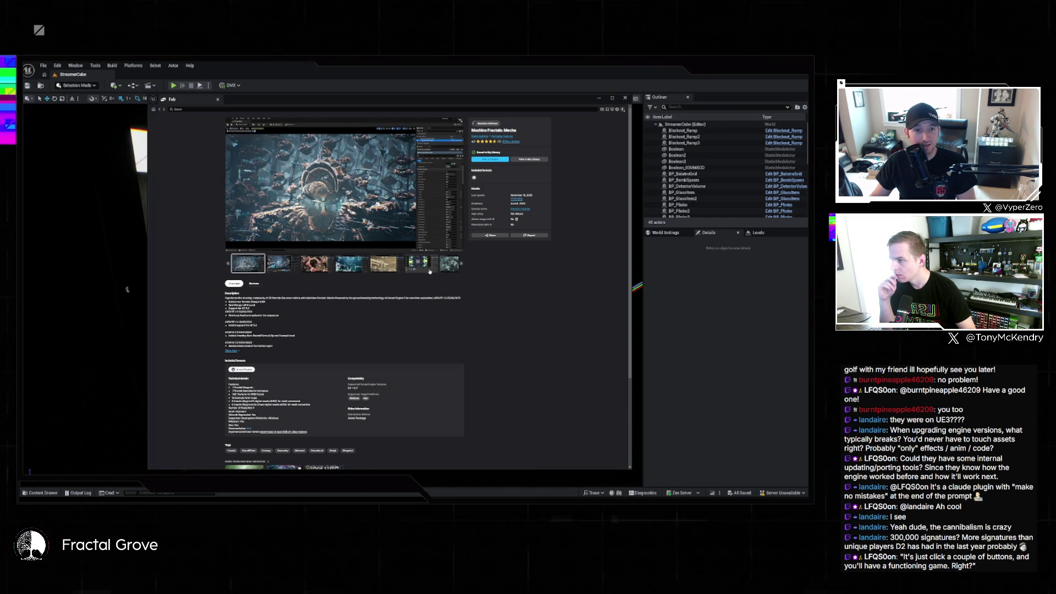
- Scroll the Mecha page, then go back to the 'fractals' library results
scroll(330, 275, down, 2)
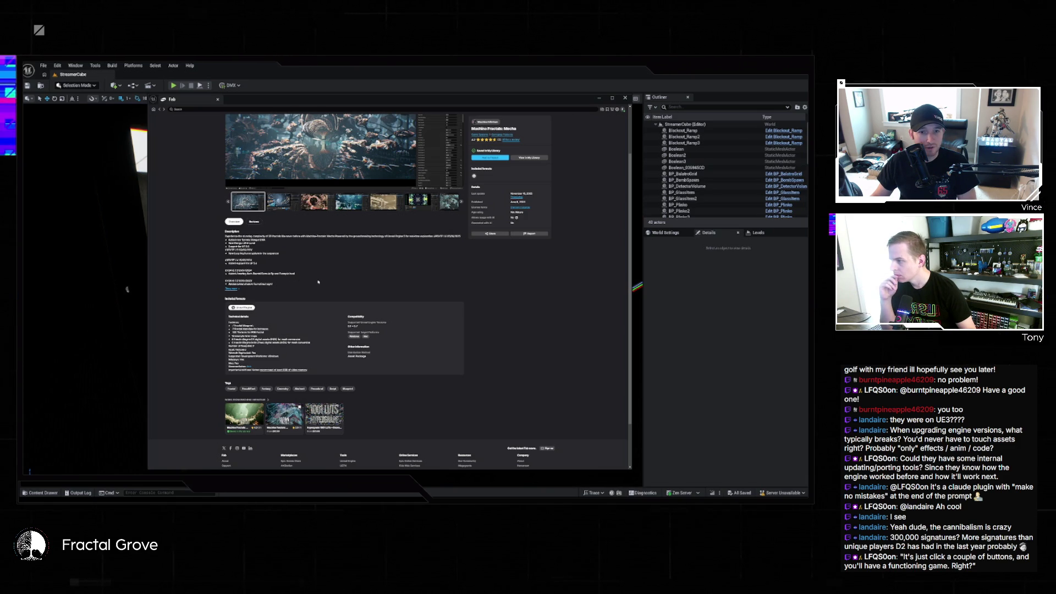
scroll(319, 283, up, 2)
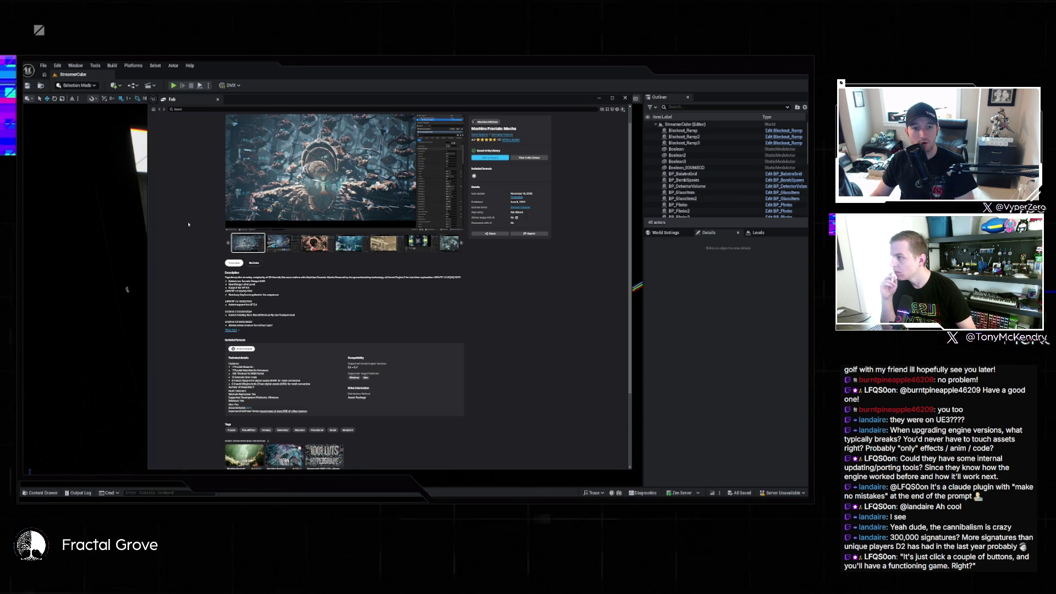
click(159, 110)
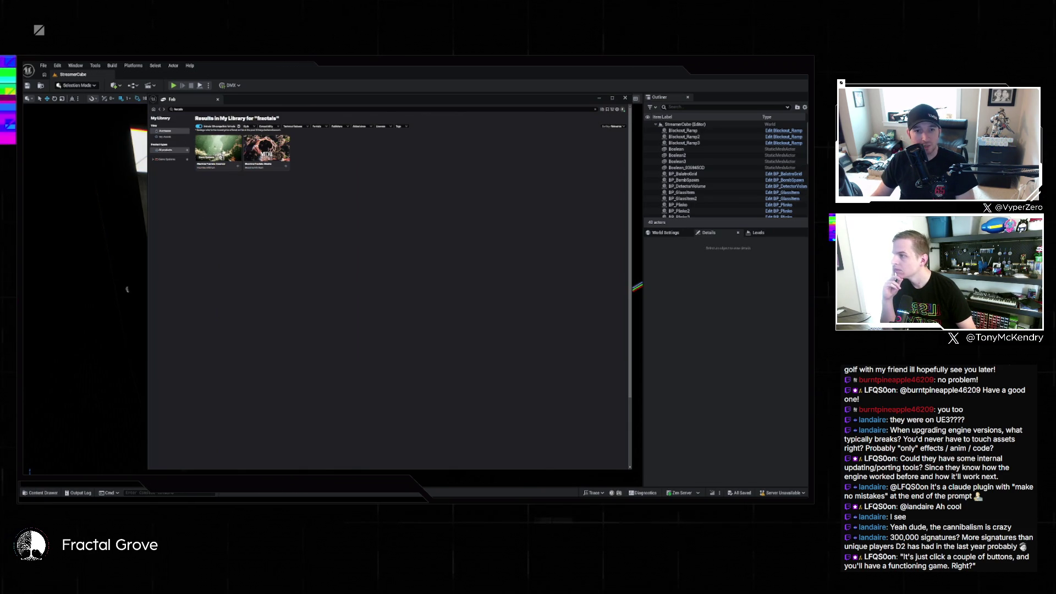
click(217, 149)
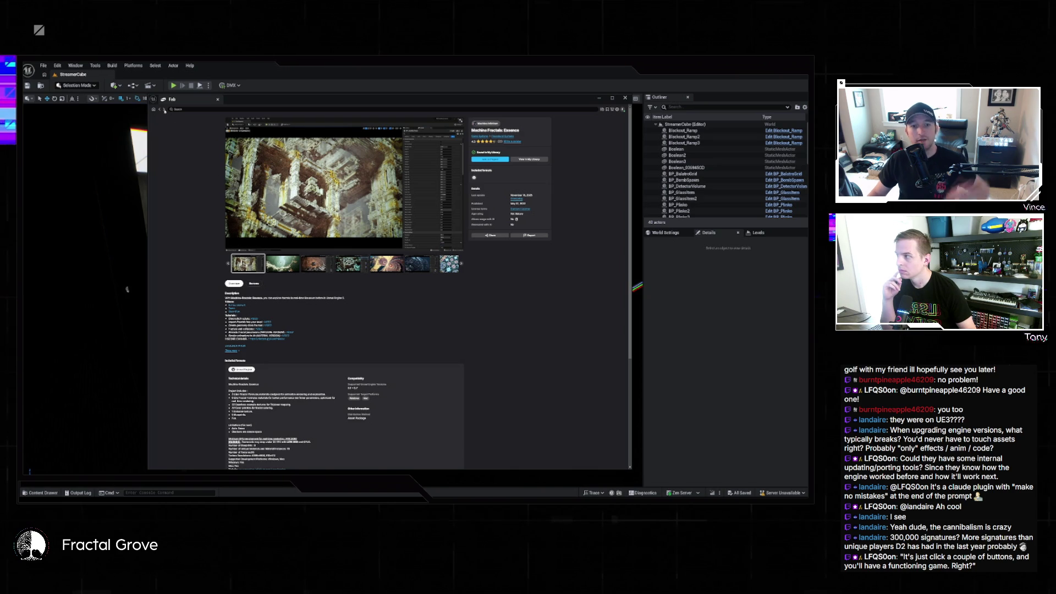
key(alt+Left)
click(271, 144)
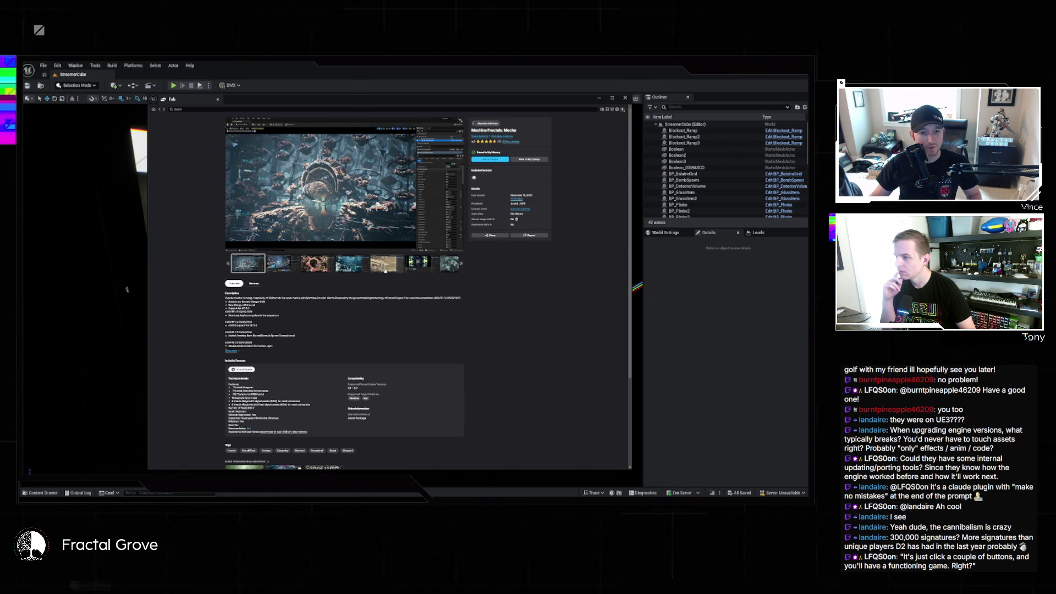
click(462, 266)
click(462, 266)
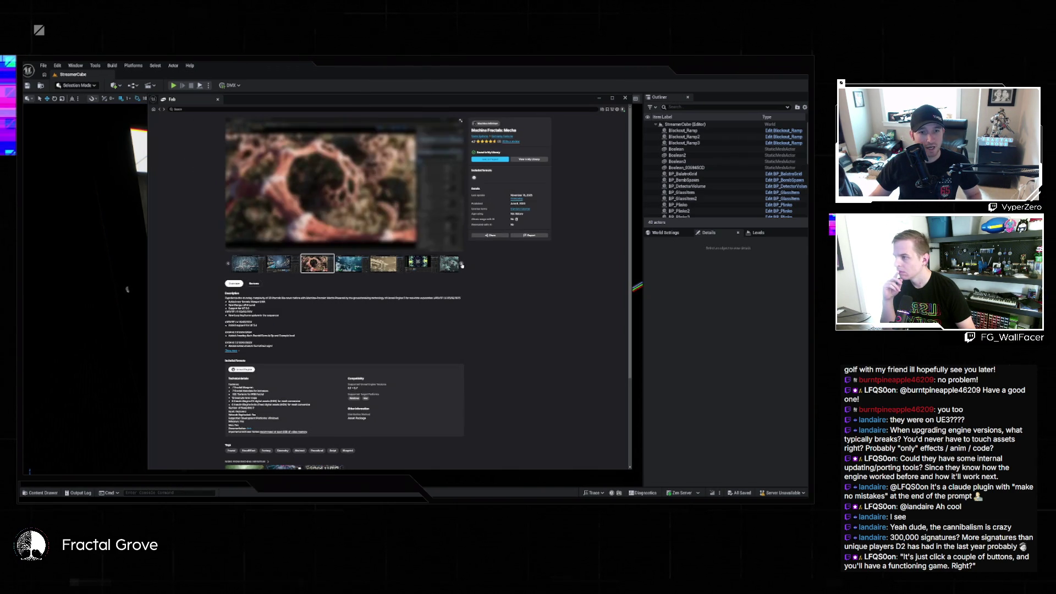
click(462, 266)
click(461, 265)
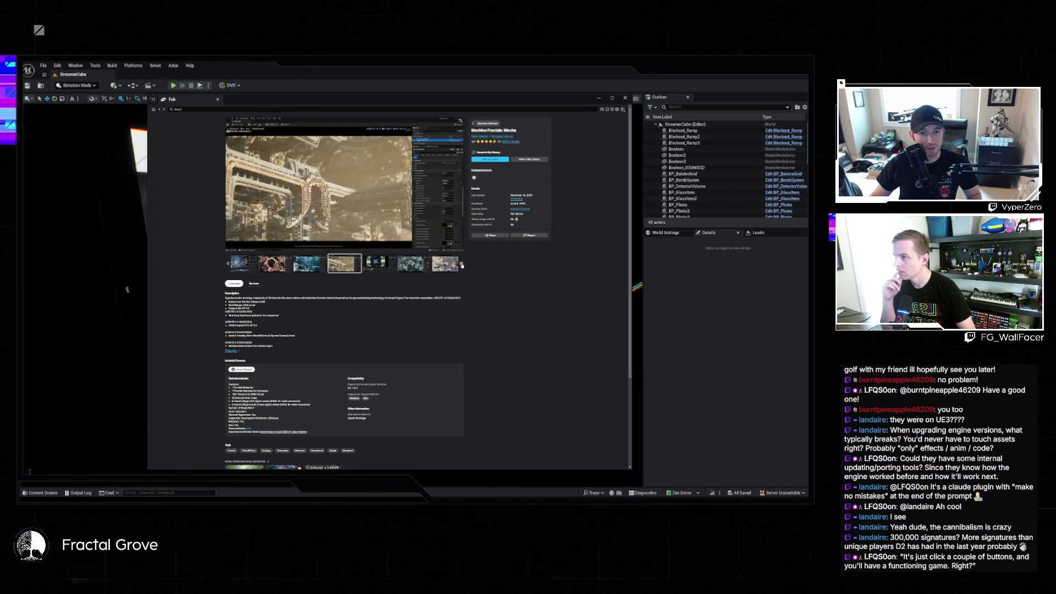
click(462, 266)
click(461, 266)
click(462, 266)
click(462, 266)
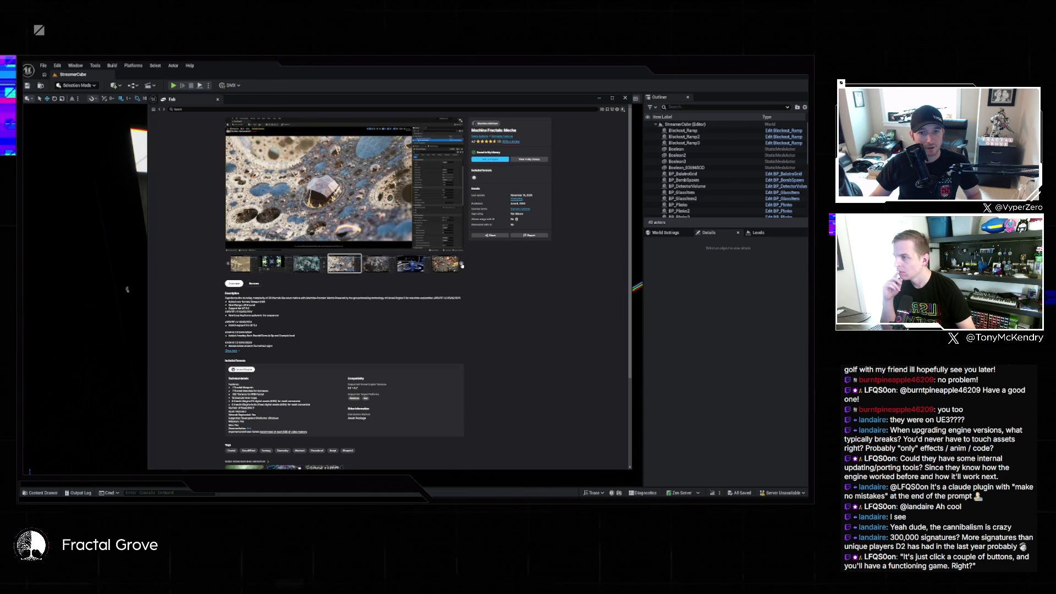
click(462, 265)
click(462, 265)
click(462, 266)
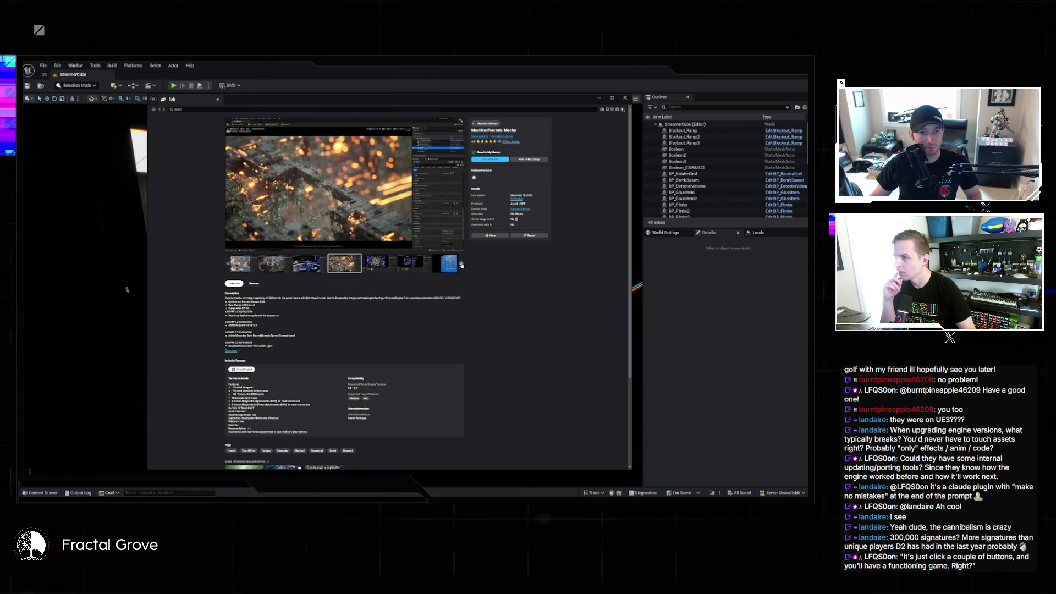
click(462, 265)
click(461, 266)
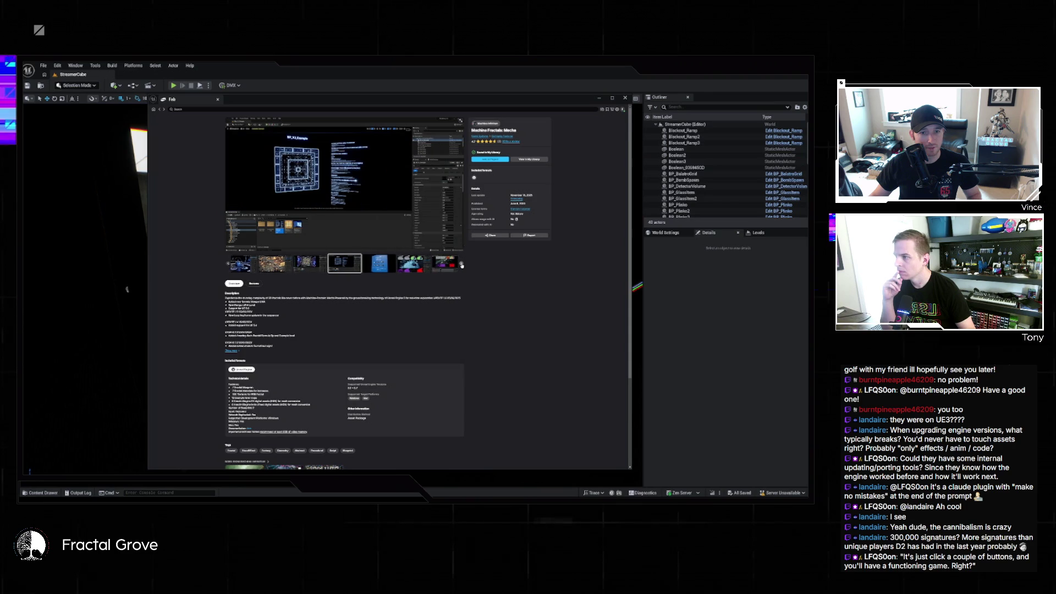
click(461, 265)
click(462, 265)
click(462, 265)
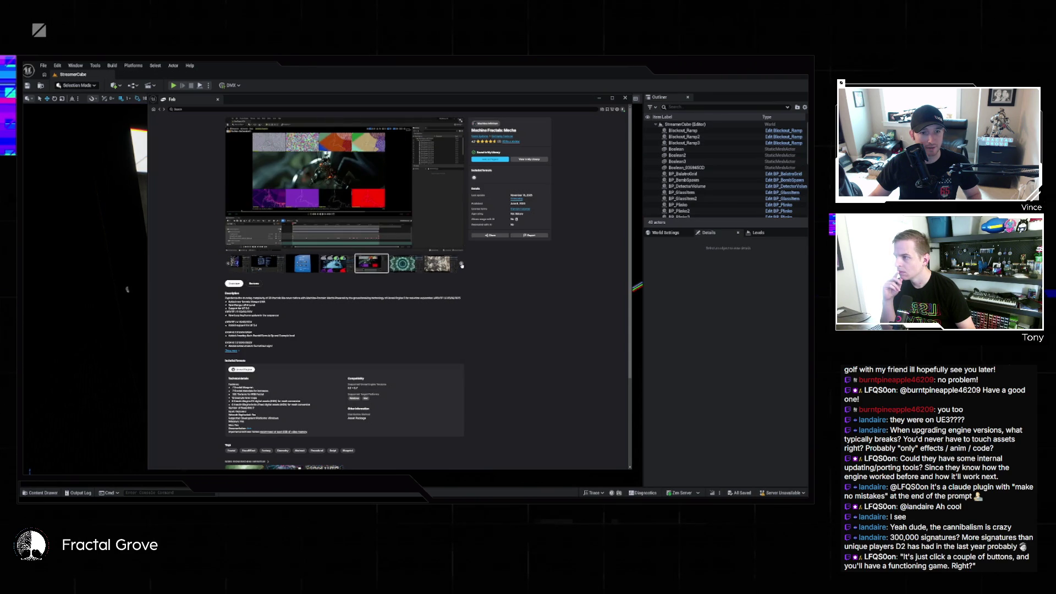
click(462, 265)
click(462, 266)
click(462, 265)
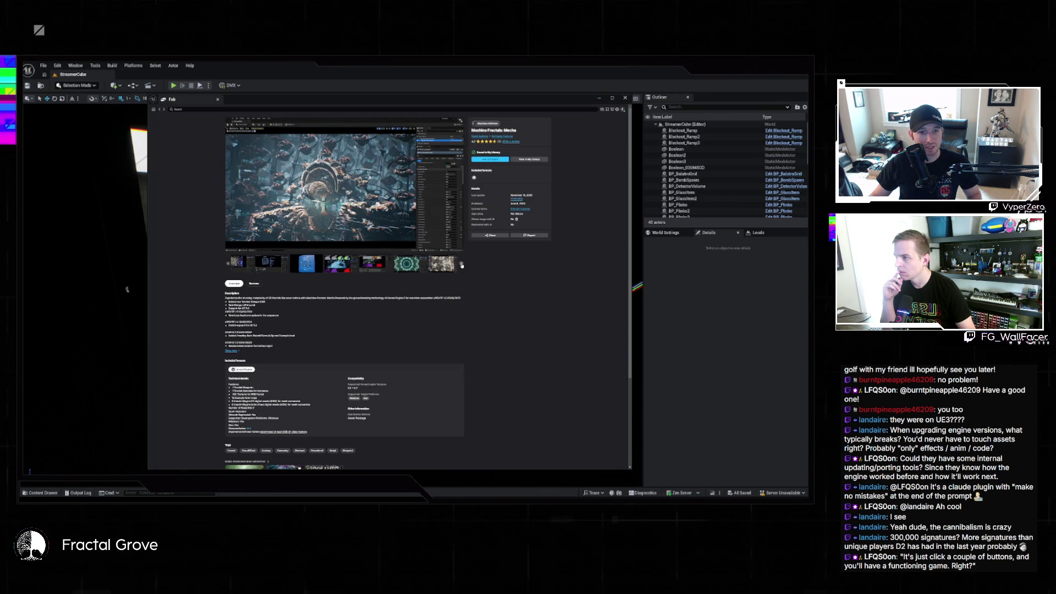
click(160, 109)
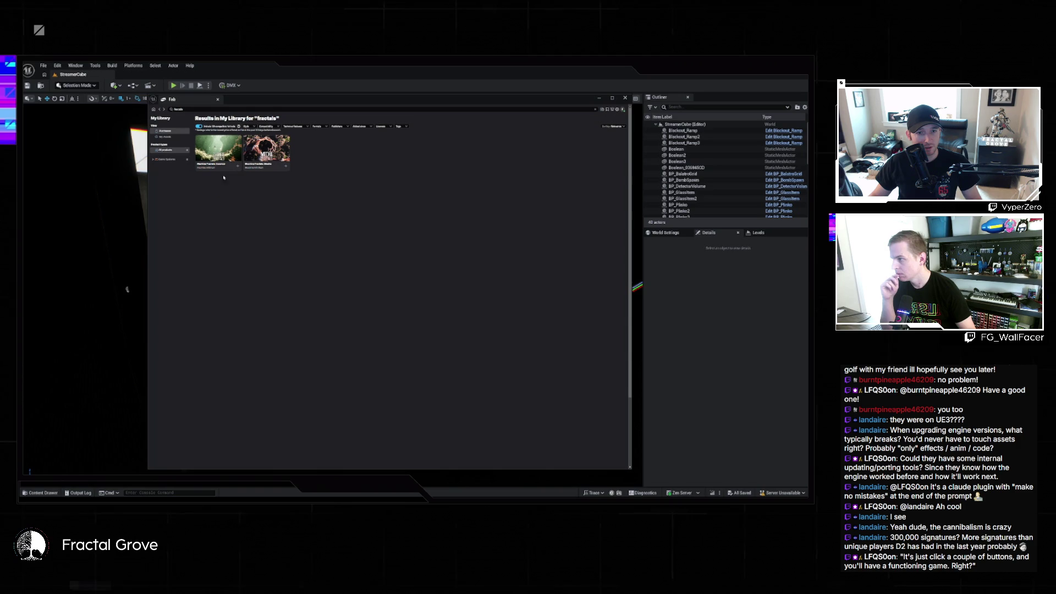
- Download Machina Fractals: Mecha and close the Fab library window
click(286, 169)
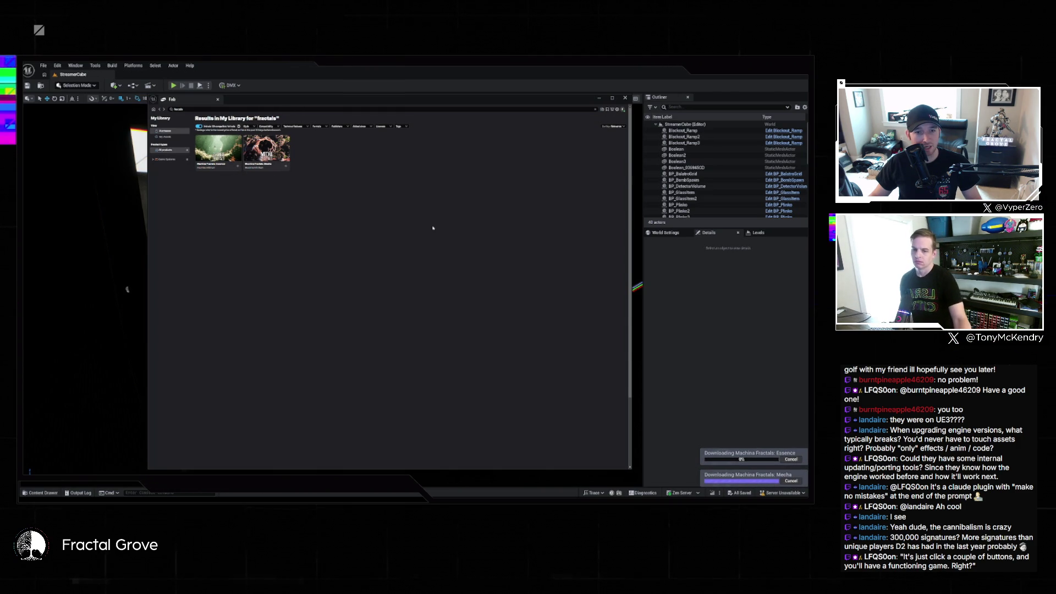
click(625, 98)
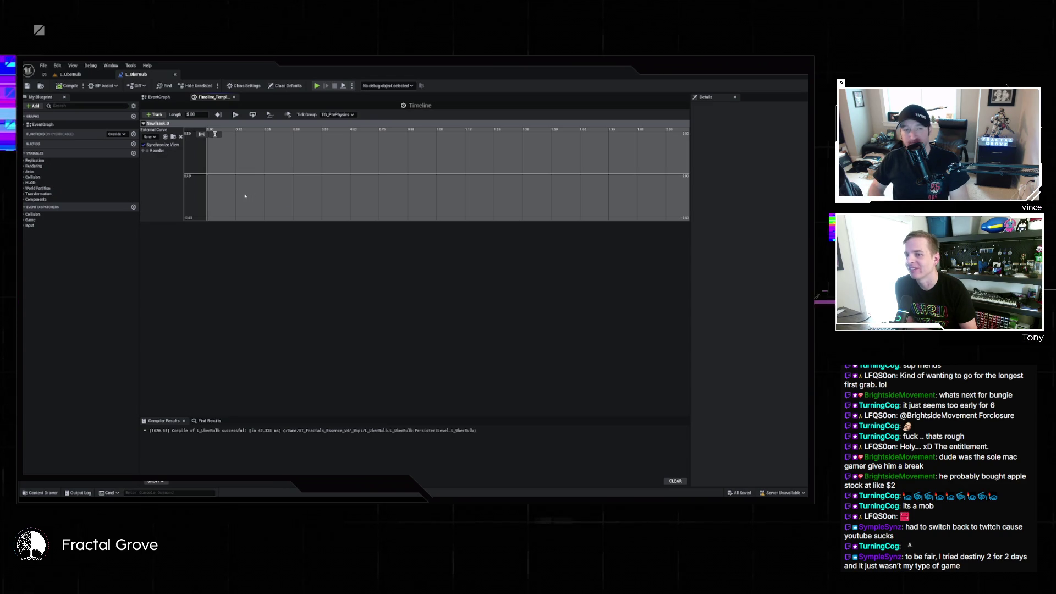
- Shift the first curve key to 0.03 s and set BP_UberBulb's Loop to about 0.75
shift+click(207, 175)
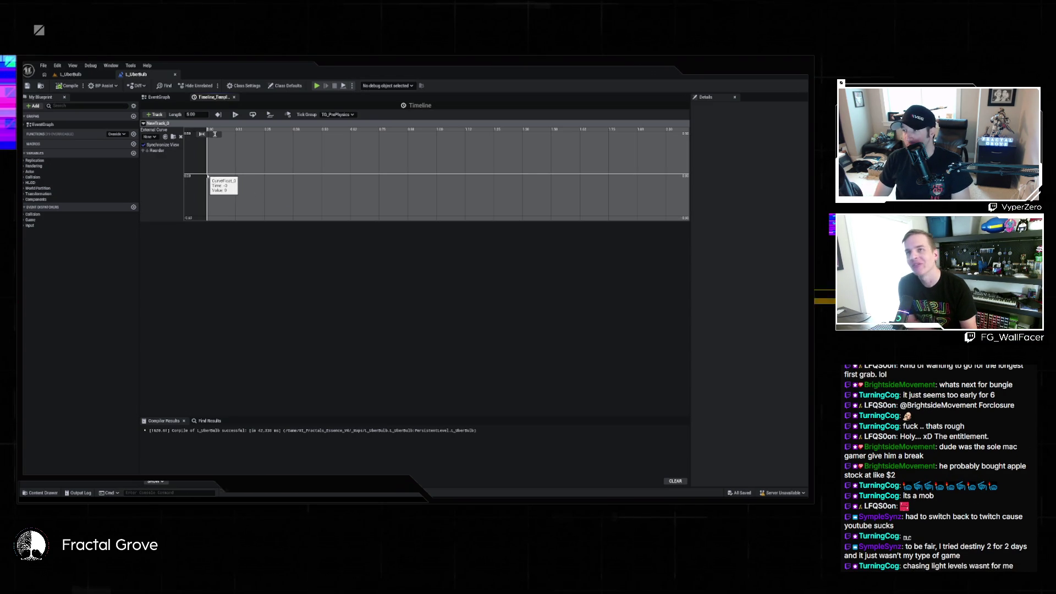
drag(208, 175, 214, 176)
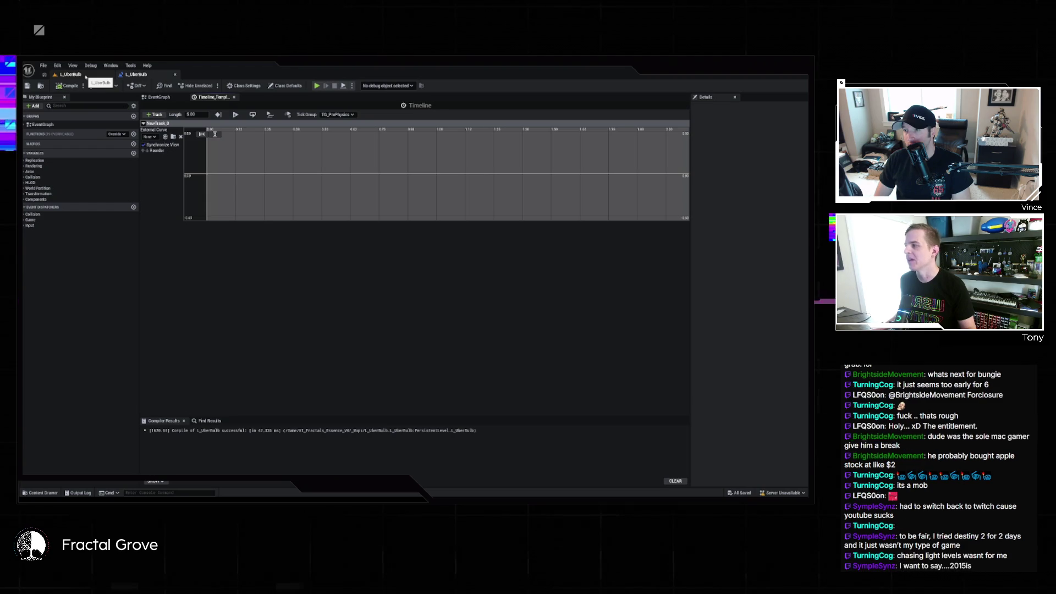
click(86, 75)
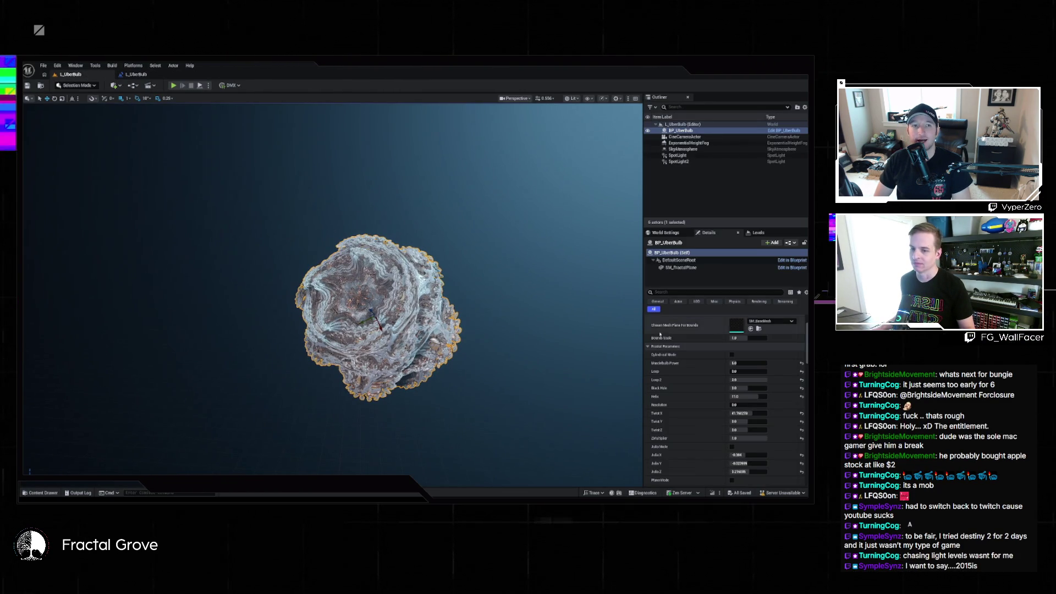
mouse_move(737, 371)
mouse_down()
mouse_move(766, 371)
mouse_move(731, 370)
mouse_up()
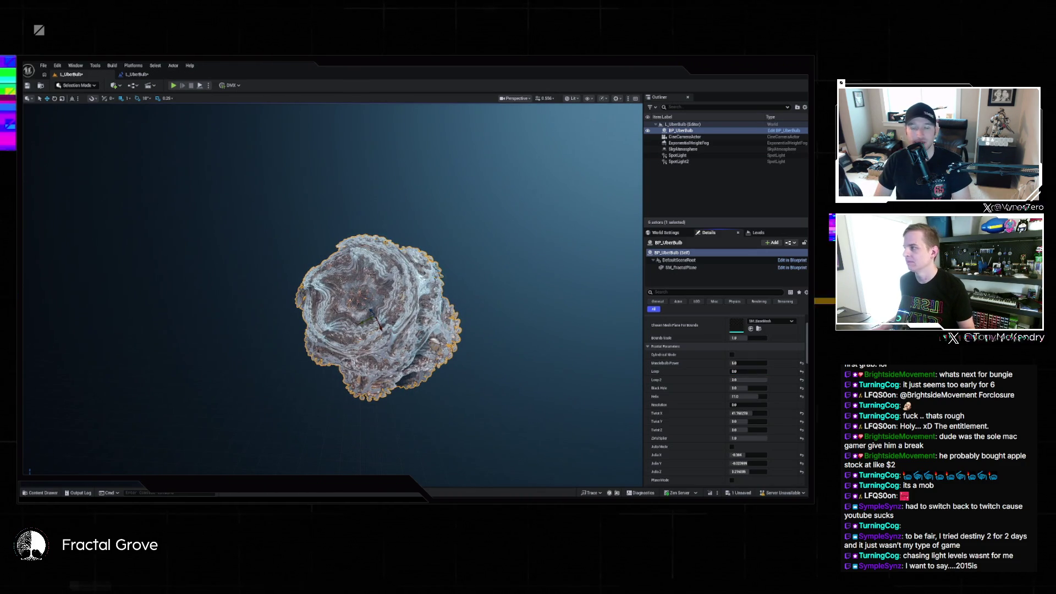
click(147, 75)
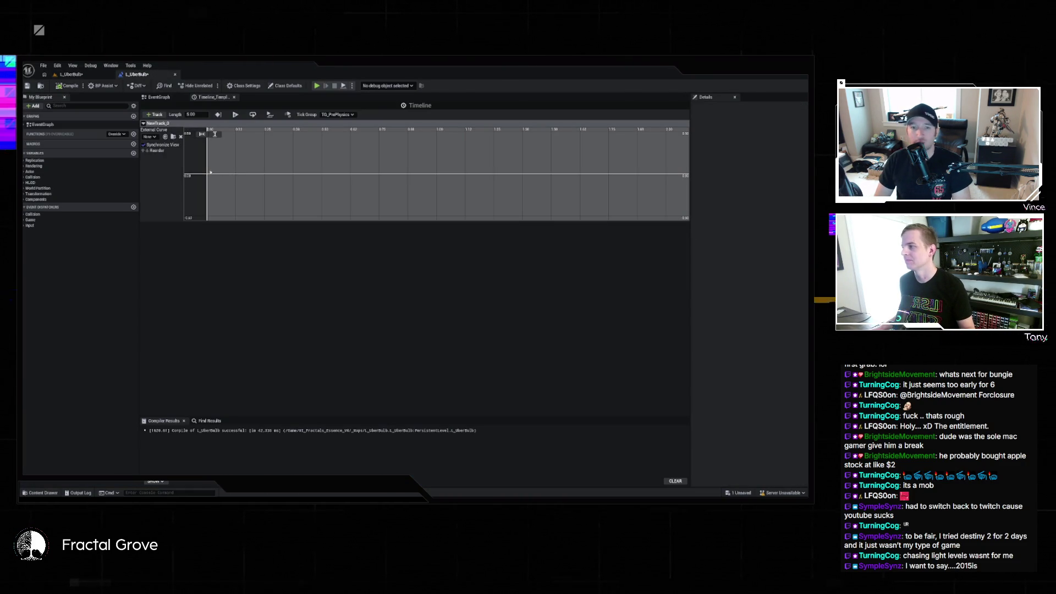
- Add a key at the curve's start and set the timeline length to 30 seconds
right_click(208, 176)
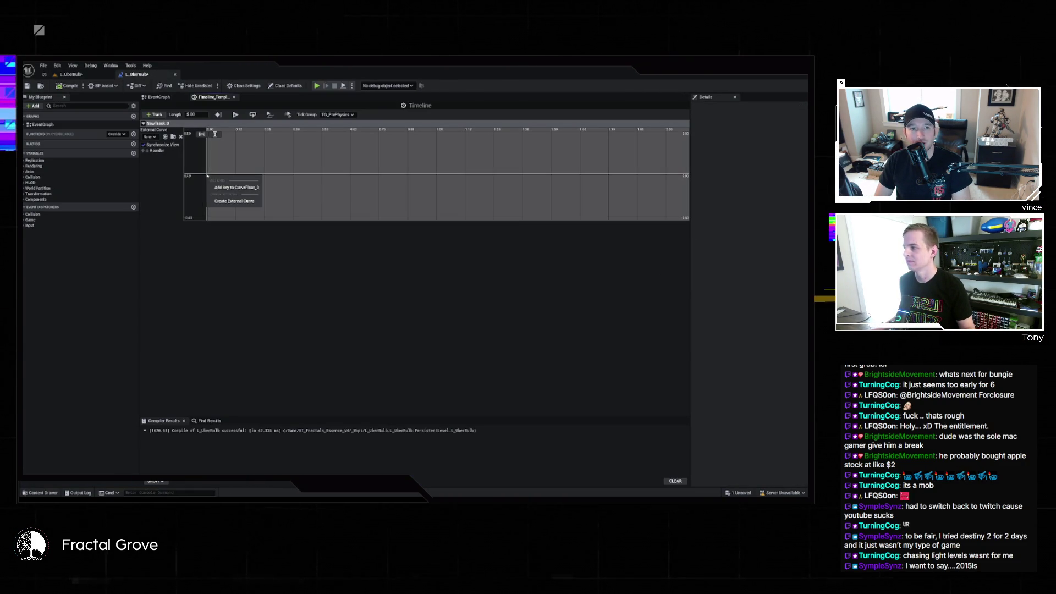
click(221, 187)
click(197, 114)
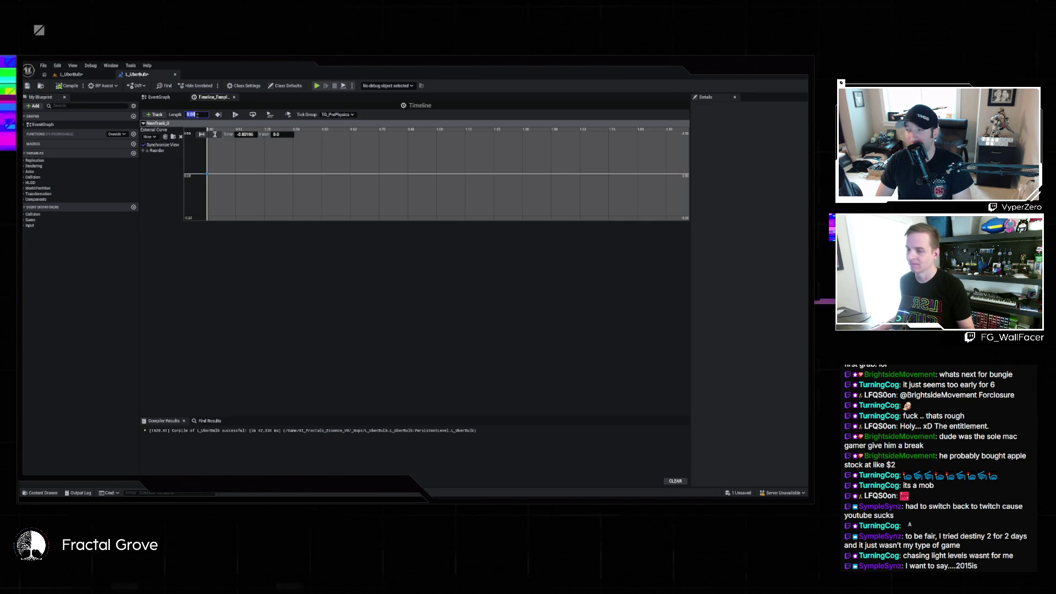
text(30)
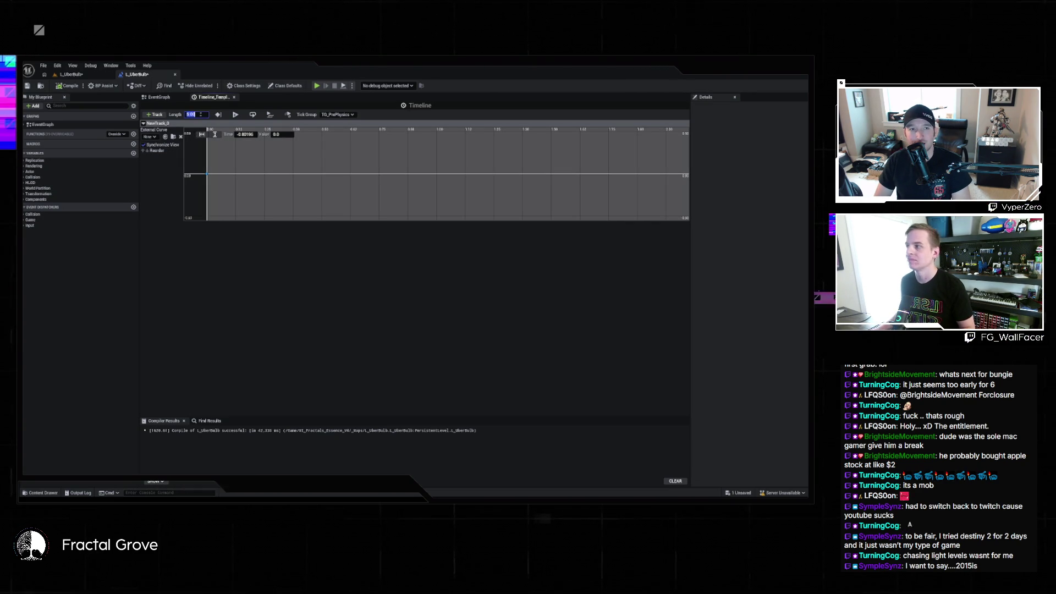
key(Return)
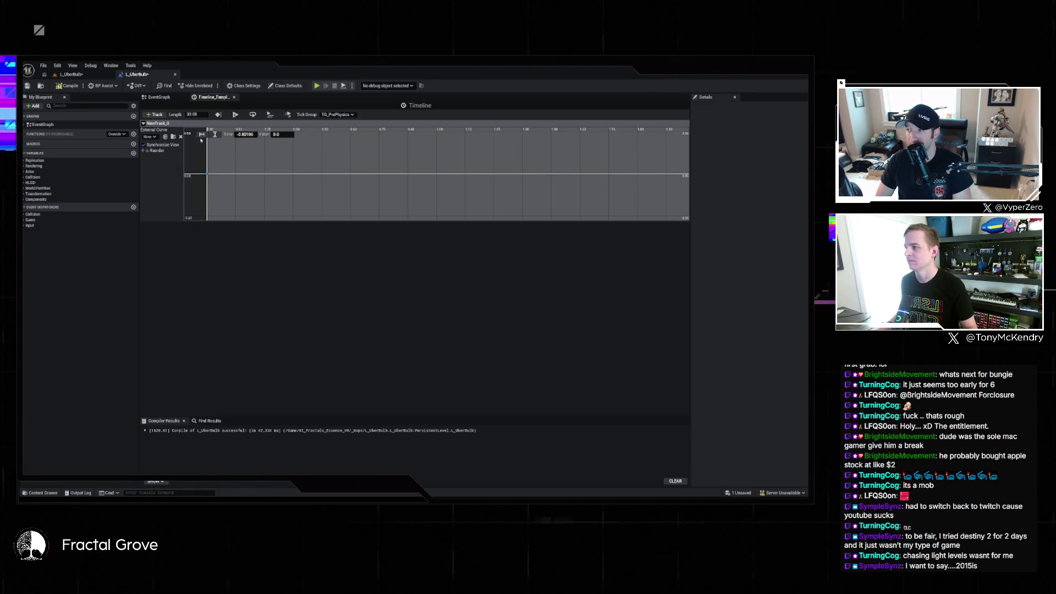
click(202, 135)
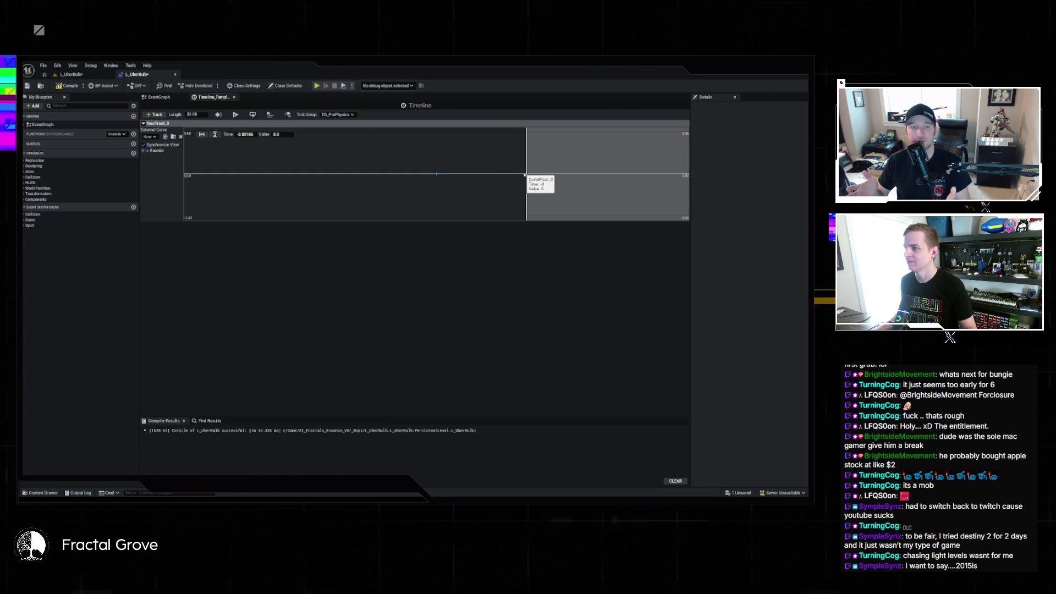
scroll(485, 175, up, 2)
scroll(485, 174, down, 2)
- Add curve keys at 30 s and 15 s, raising the 15 s key to a peak
right_click(485, 175)
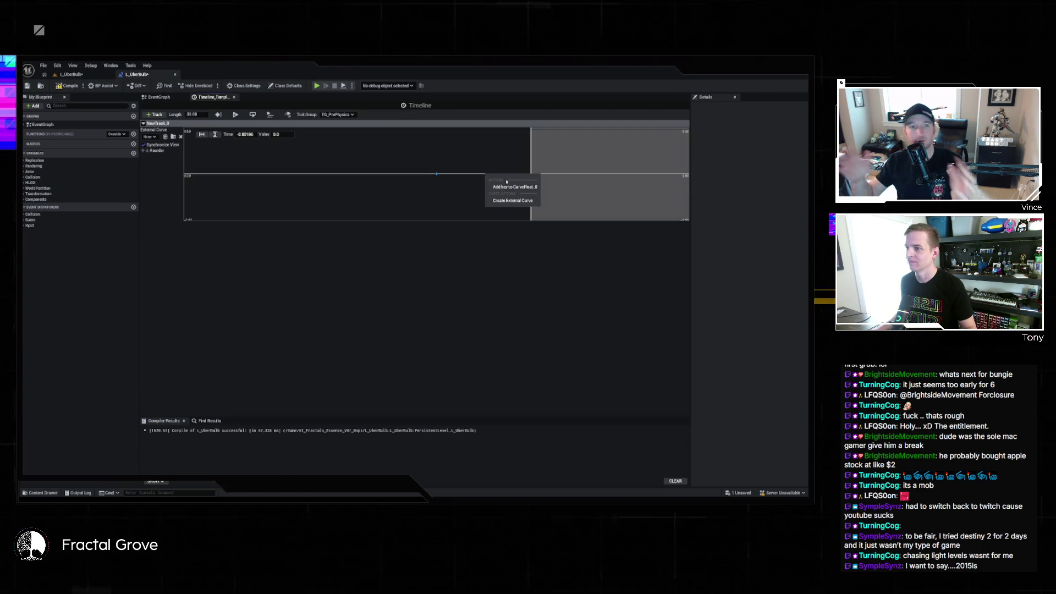
click(507, 186)
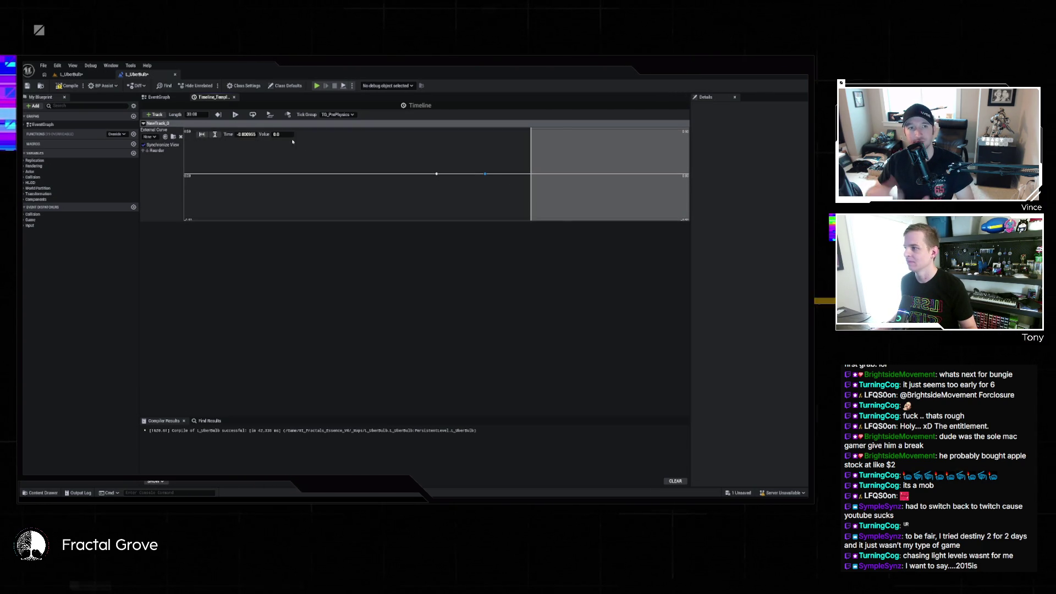
key(Return)
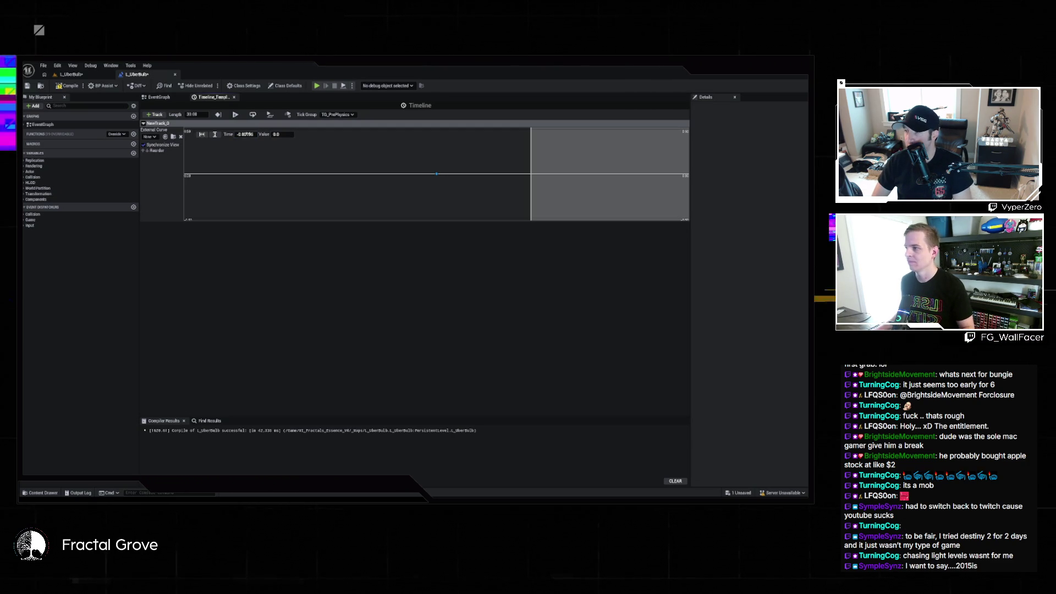
key(f)
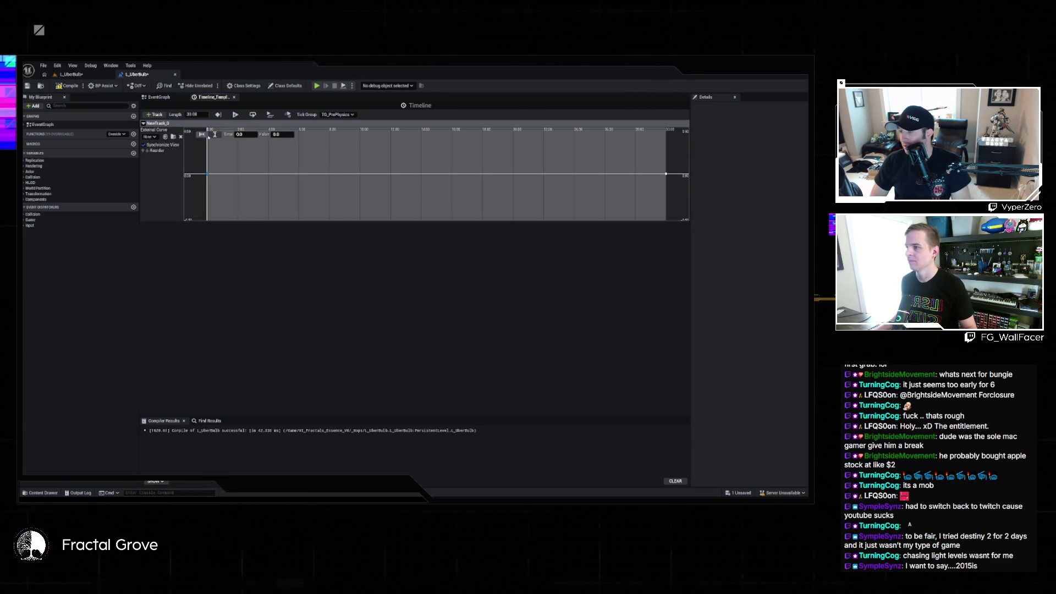
right_click(437, 176)
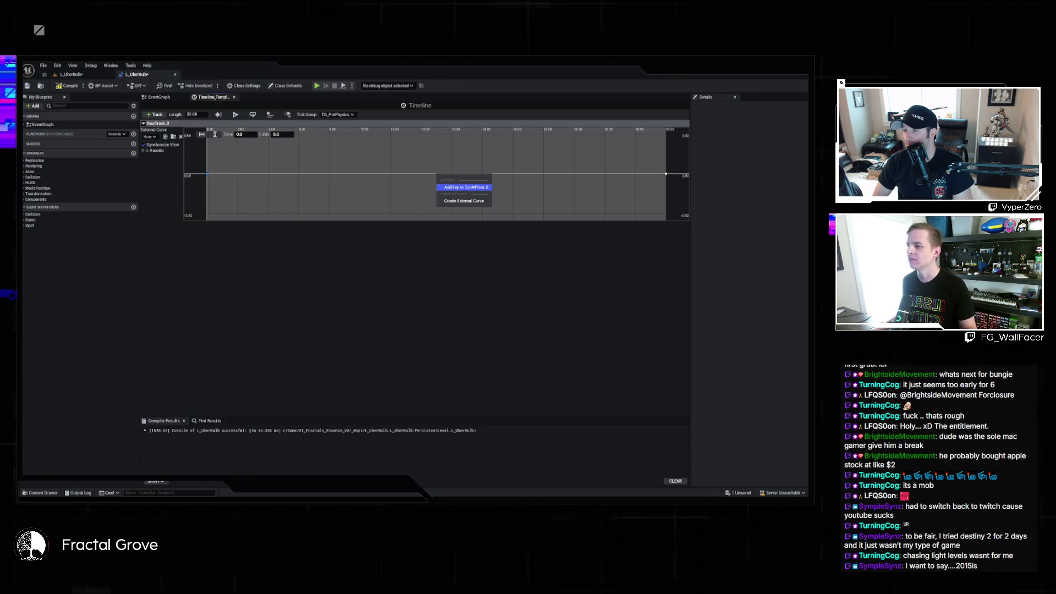
click(466, 187)
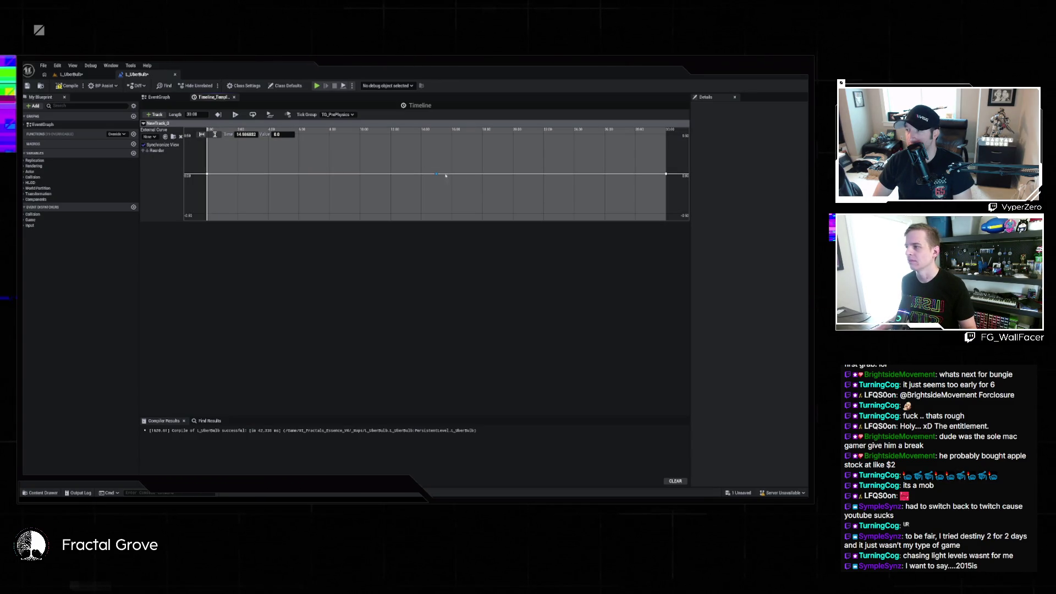
text(16)
key(Return)
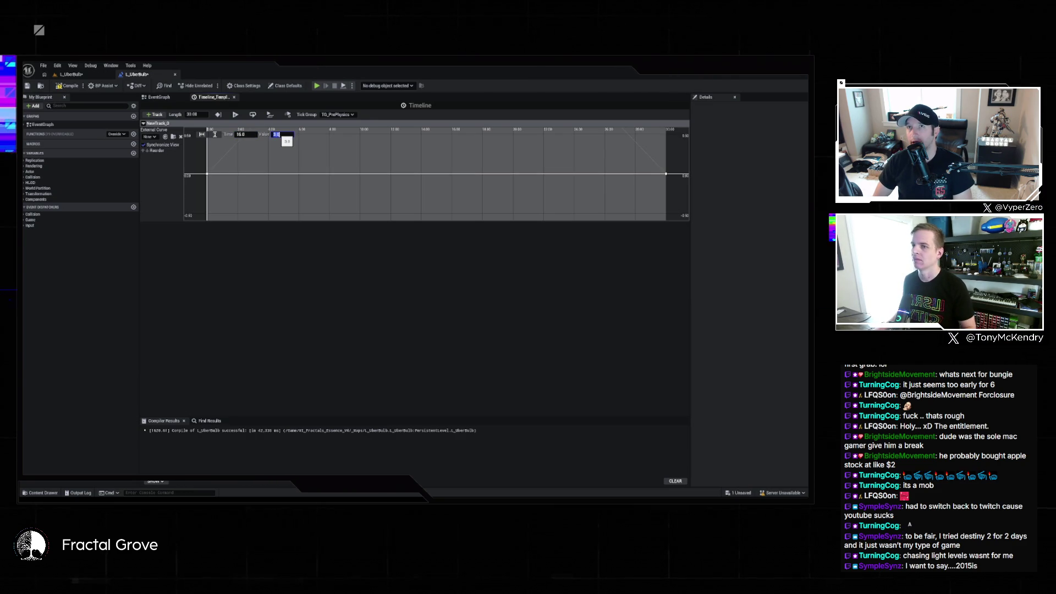
key(Return)
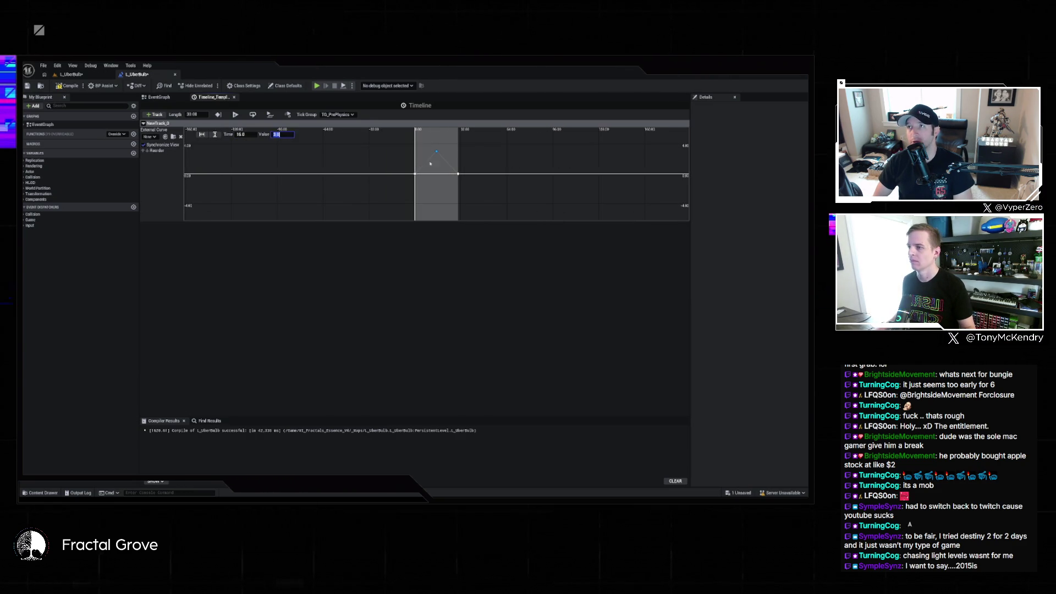
click(453, 183)
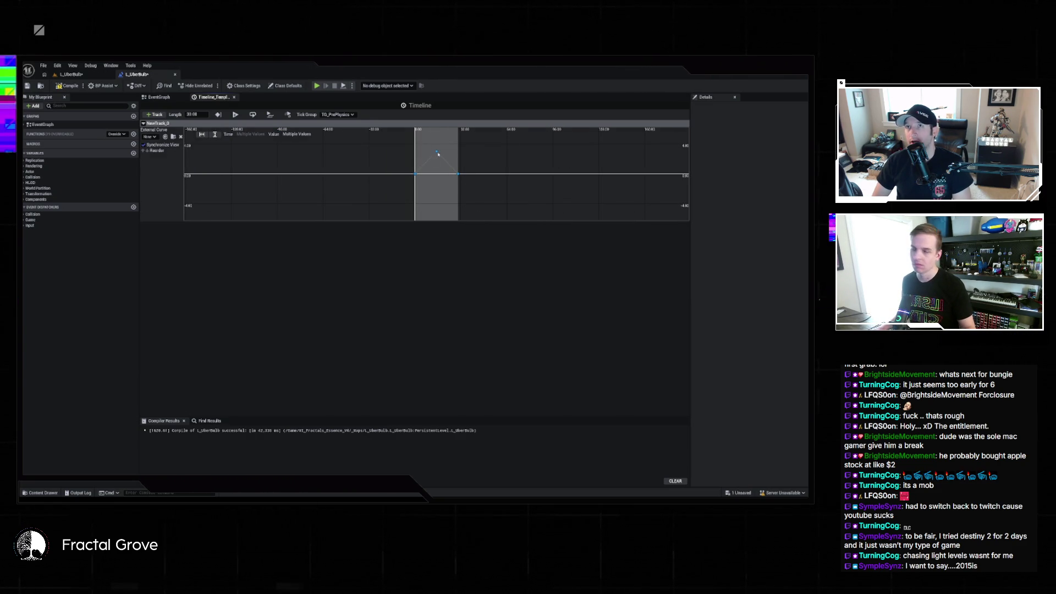
right_click(438, 154)
click(432, 196)
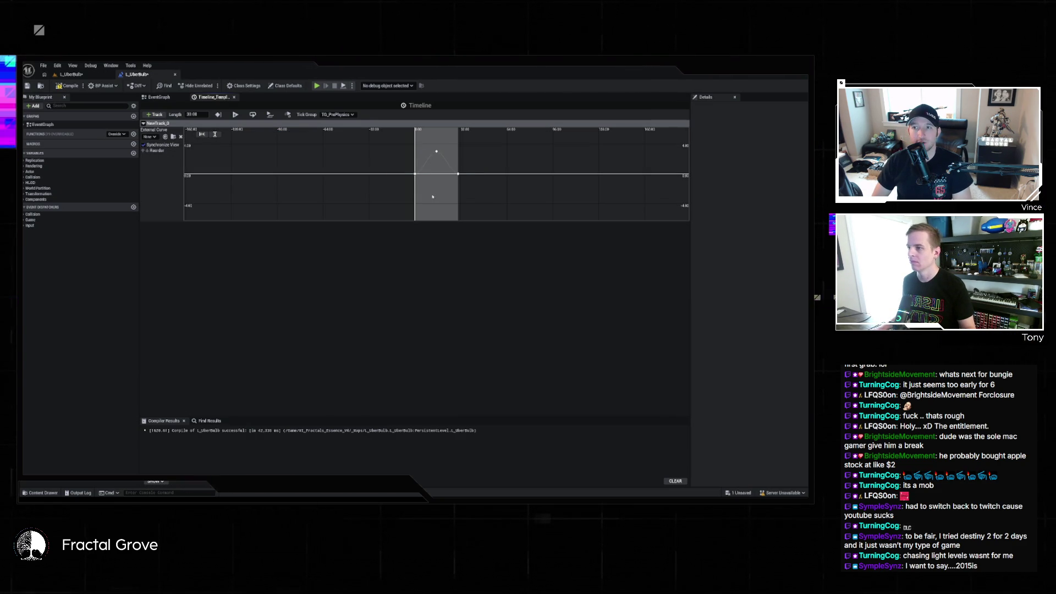
scroll(432, 197, up, 3)
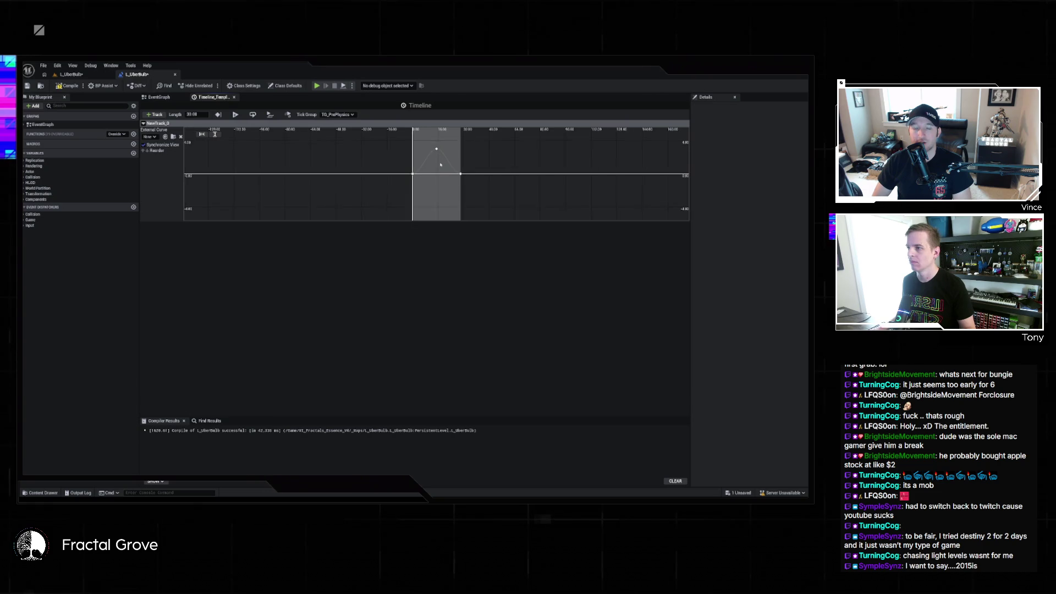
click(215, 134)
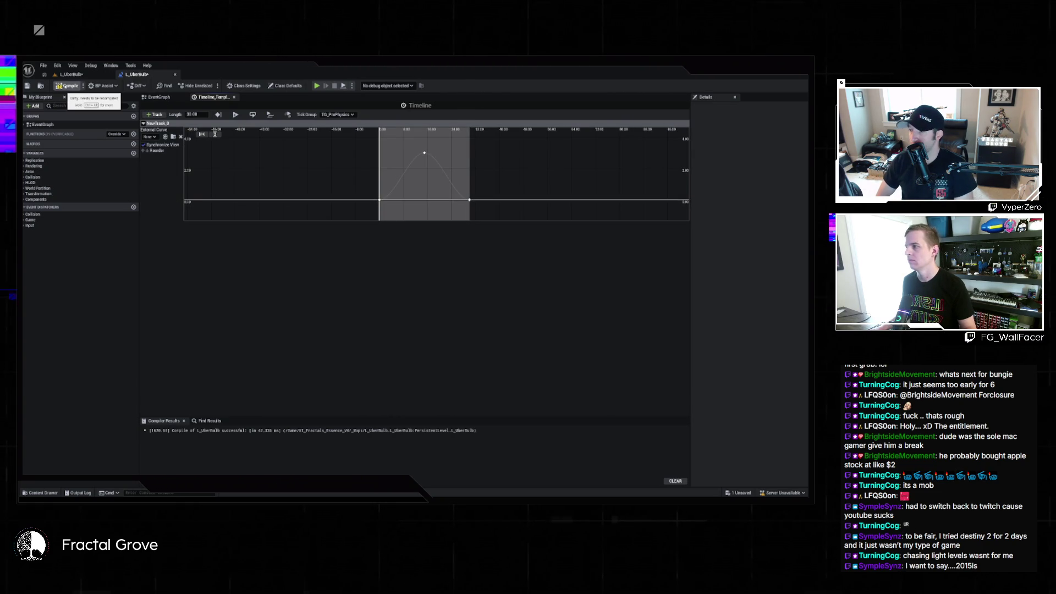
- Rename the track NewTrack_0 to Loop1
right_click(156, 124)
click(193, 129)
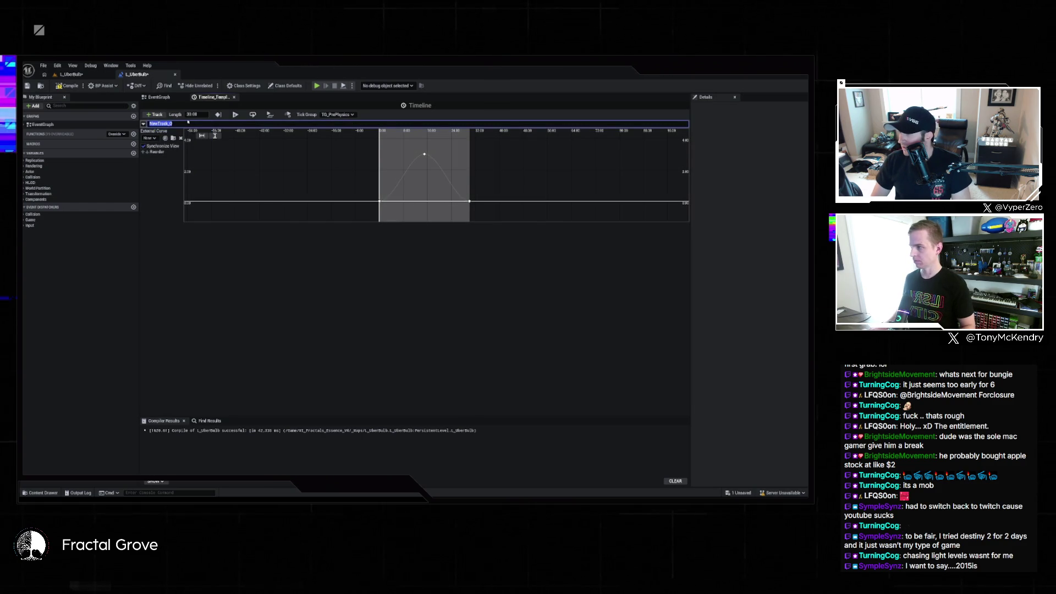
text(Loop1)
key(Return)
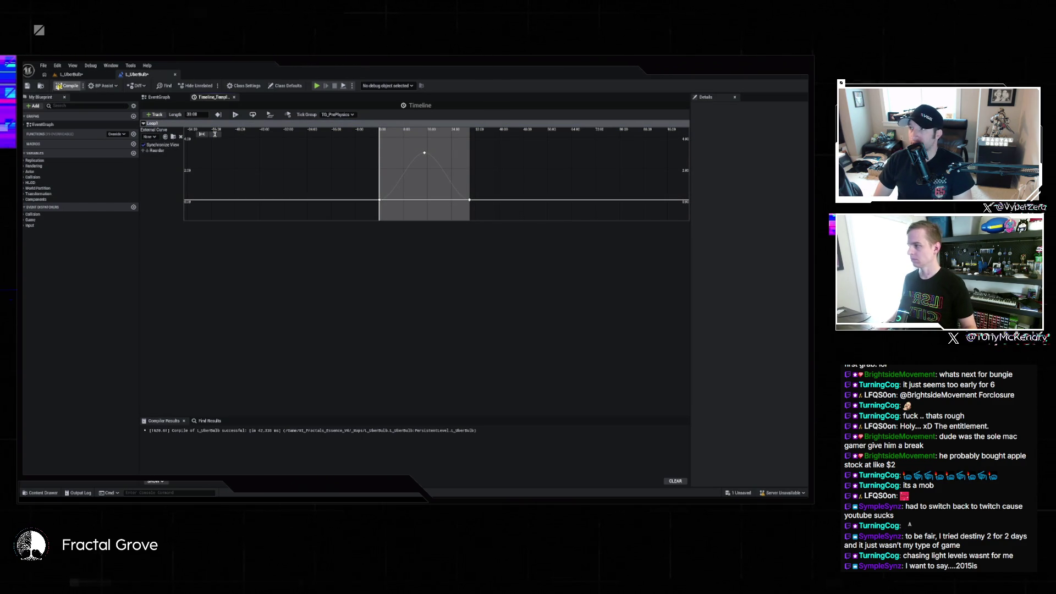
- Save the level blueprint with the Loop1 curve, then return to the level view
key(ctrl+s)
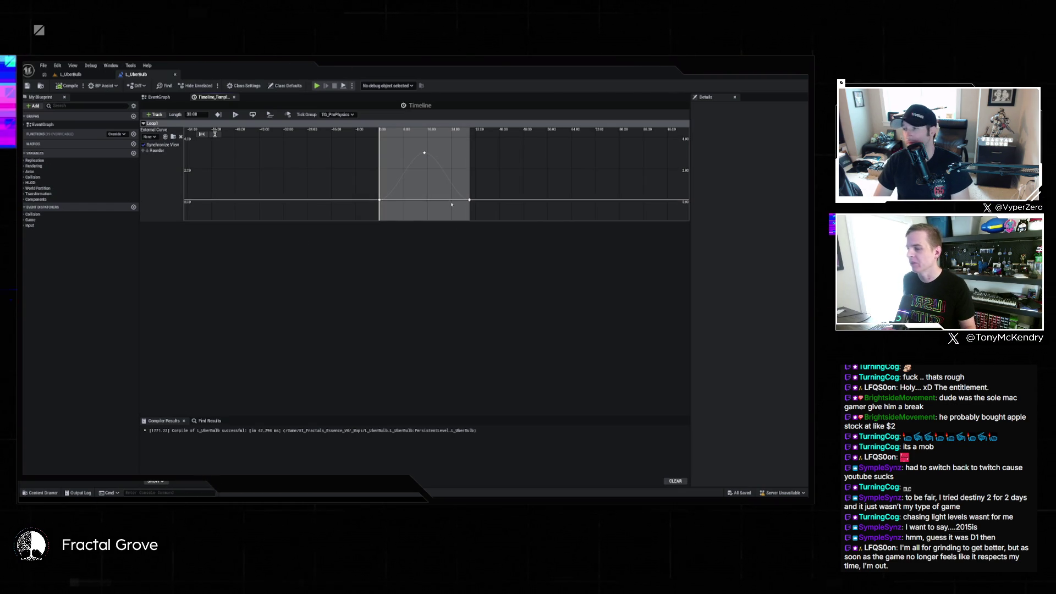
scroll(471, 203, up, 4)
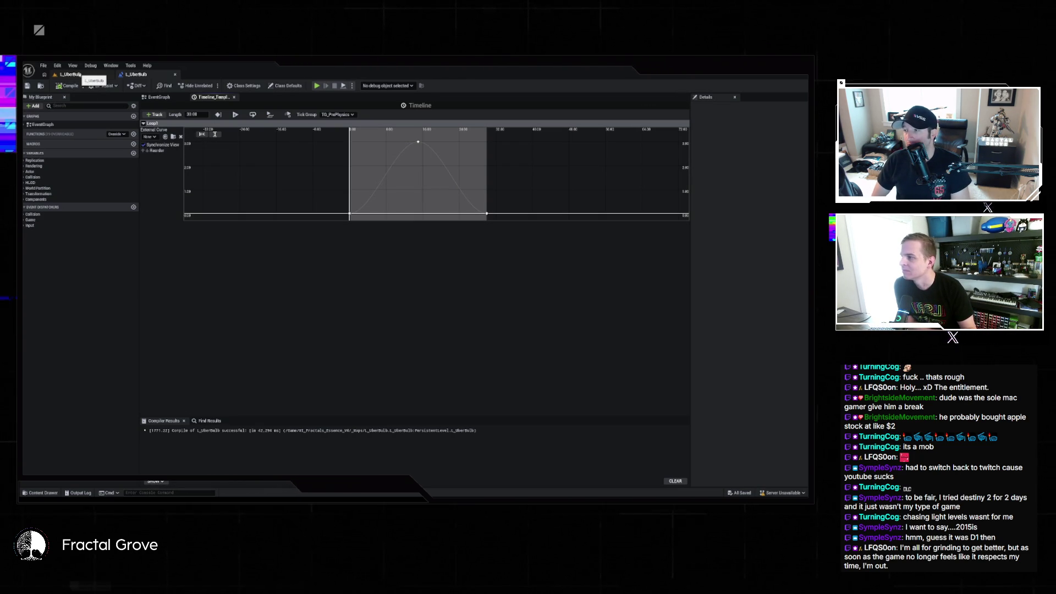
click(82, 75)
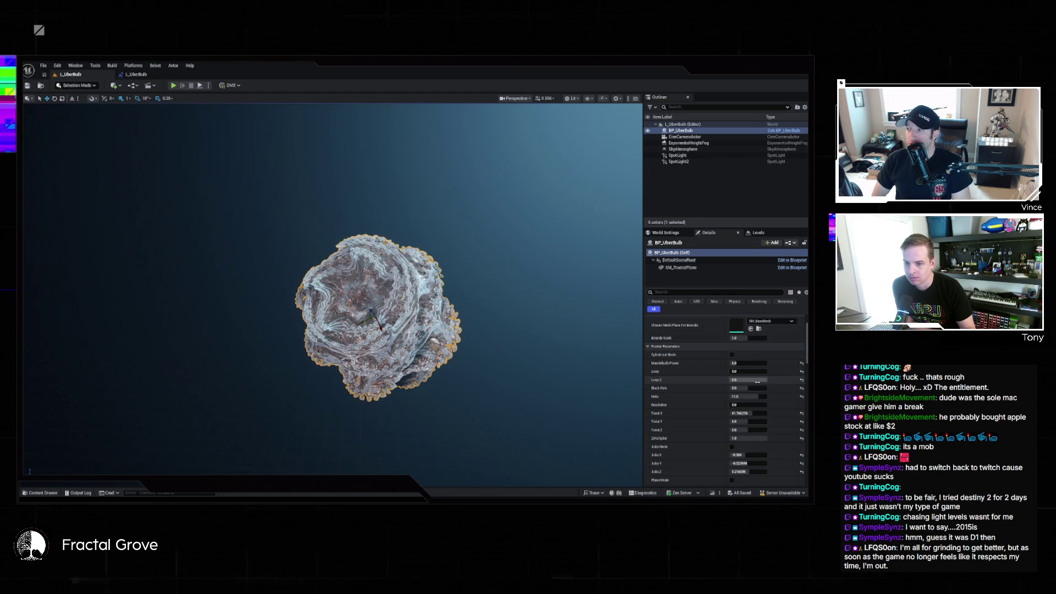
- Set BP_UberBulb's Loop and Loop 2 to 0.0 and try a new ZMultiplier value
drag(759, 379, 732, 380)
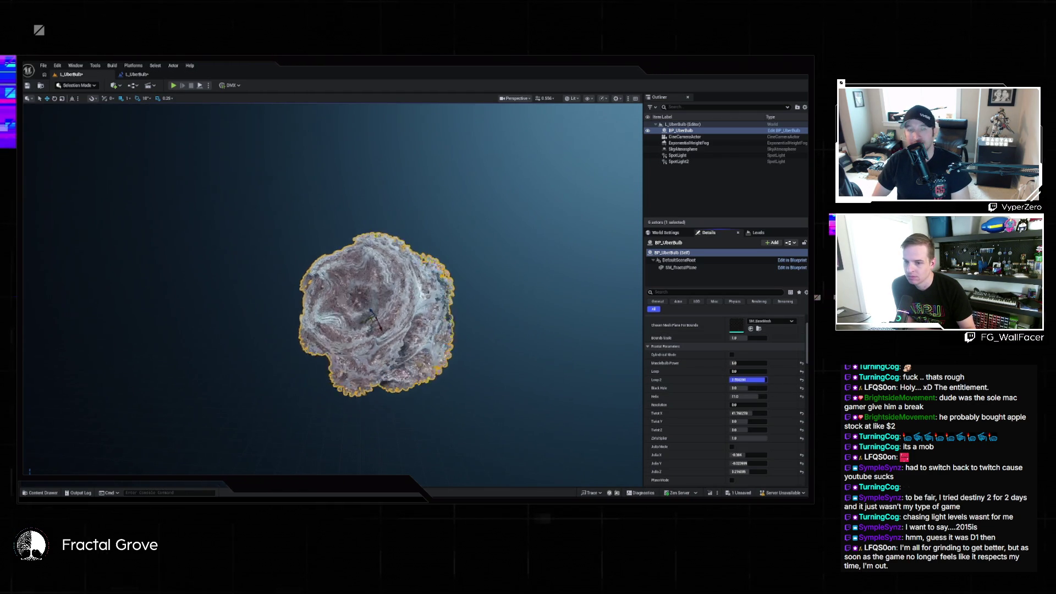
click(748, 371)
text(0)
key(Return)
drag(755, 379, 736, 379)
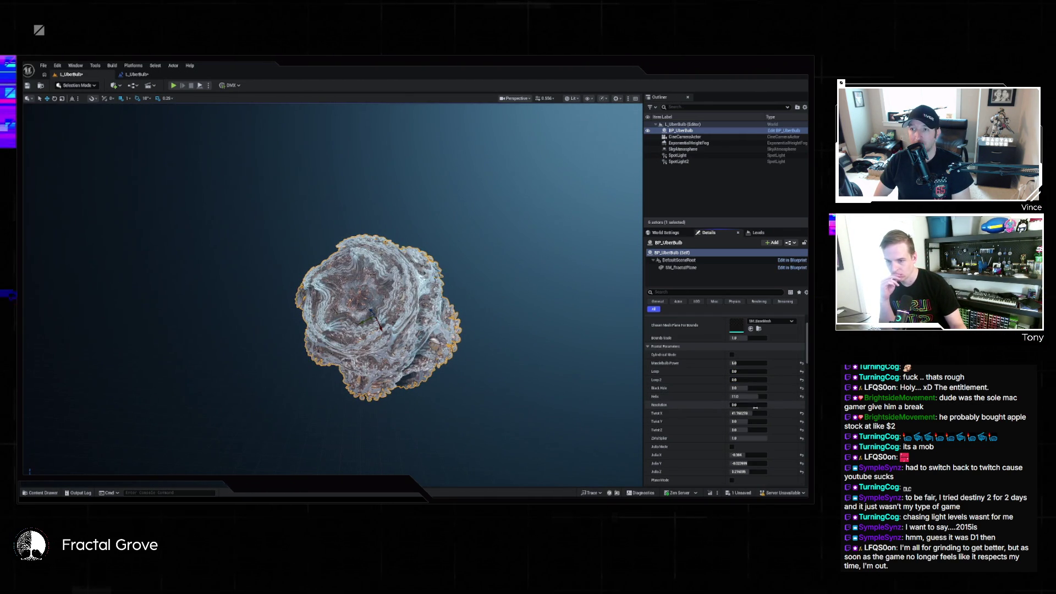
scroll(764, 425, down, 1)
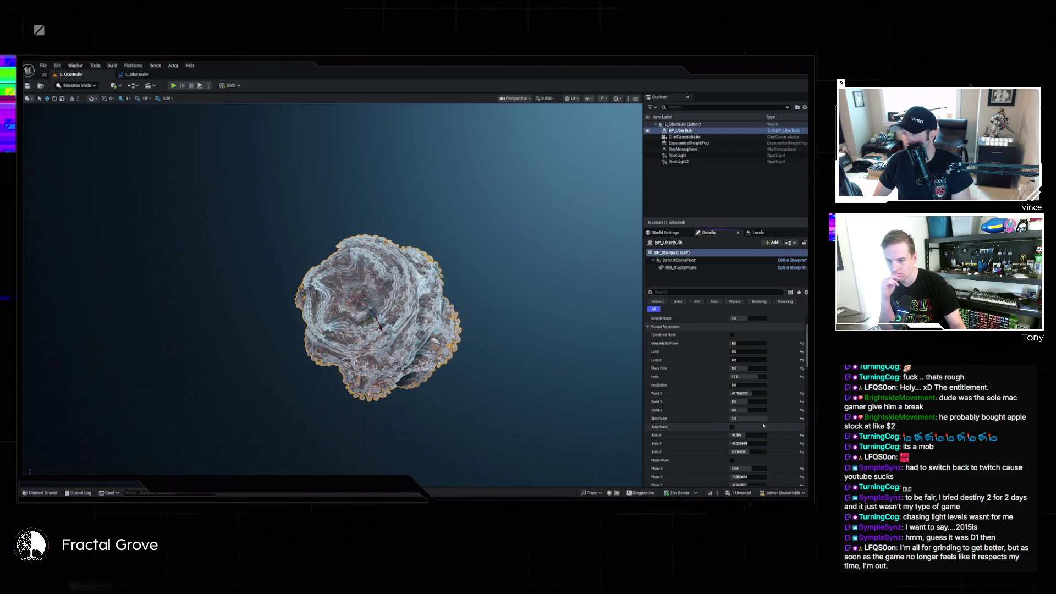
scroll(762, 424, down, 1)
click(752, 408)
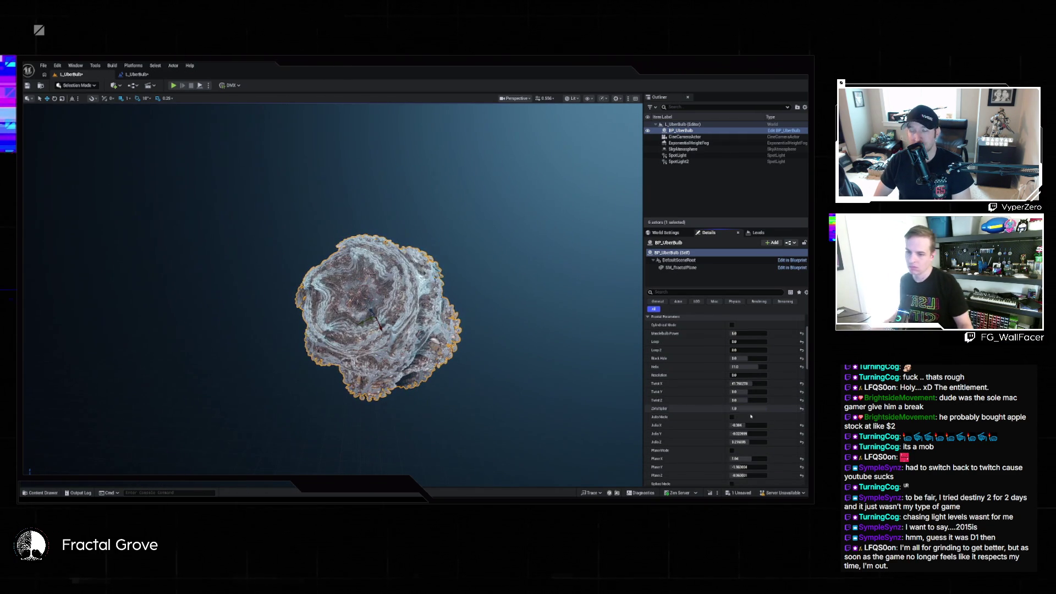
key(ctrl+z)
scroll(743, 431, down, 5)
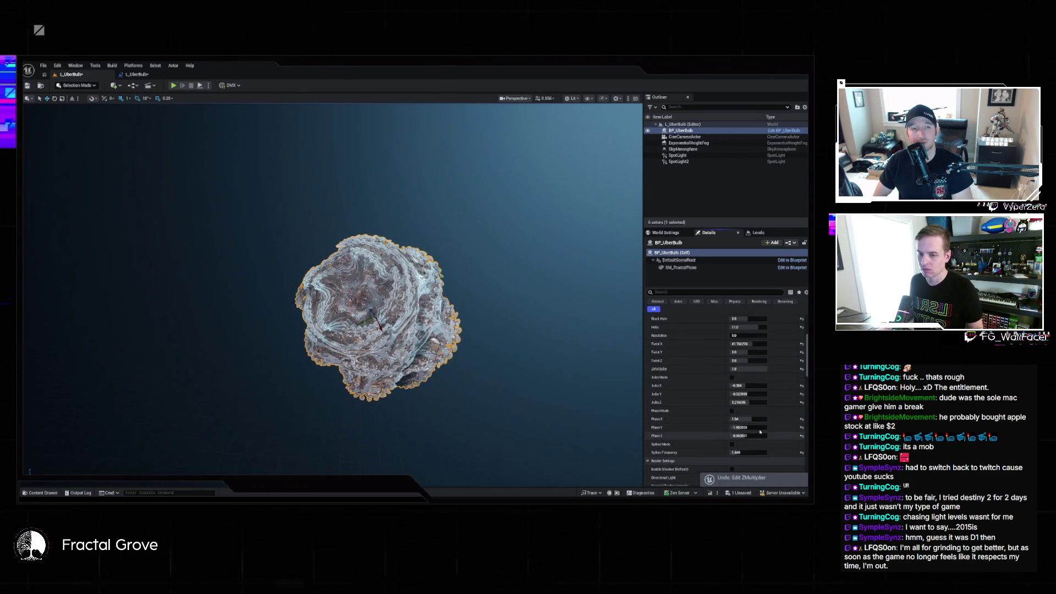
scroll(761, 416, down, 5)
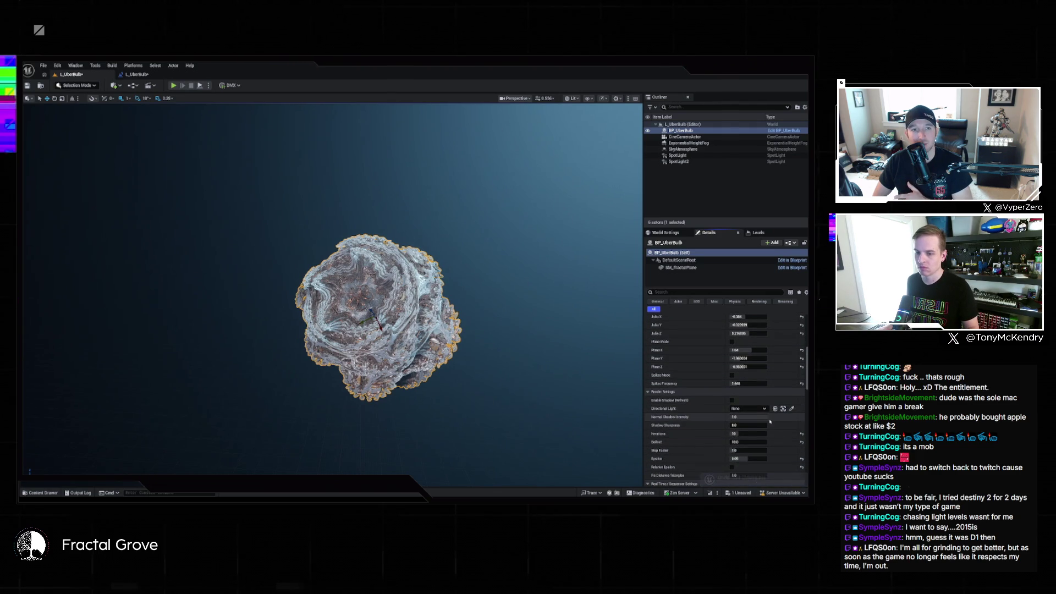
scroll(749, 400, down, 2)
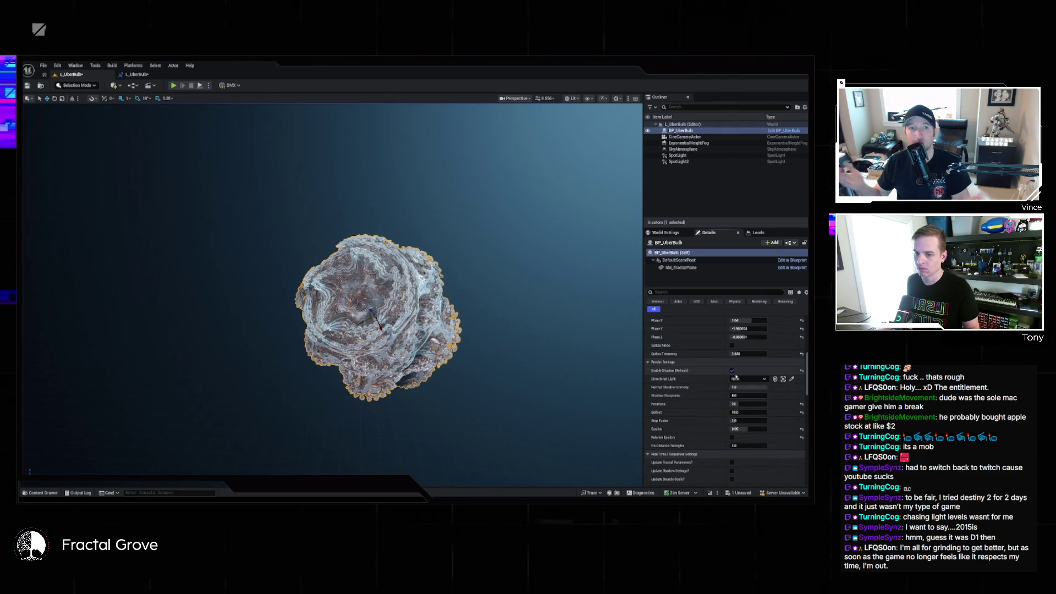
- Try assigning the SpotLight as BP_UberBulb's Directional Light, which remains None
click(791, 378)
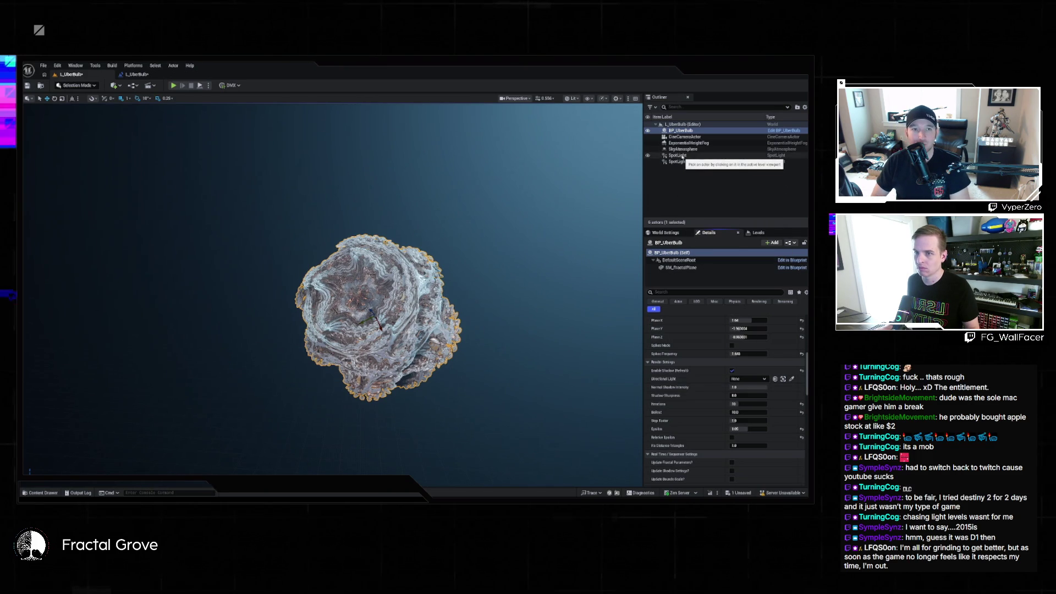
click(681, 156)
key(f)
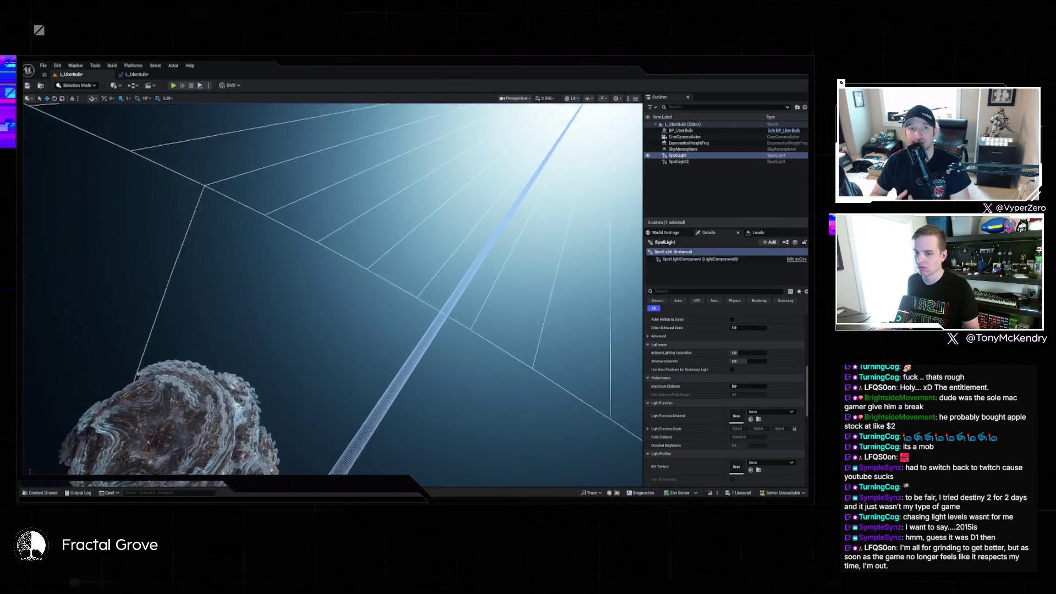
key(f)
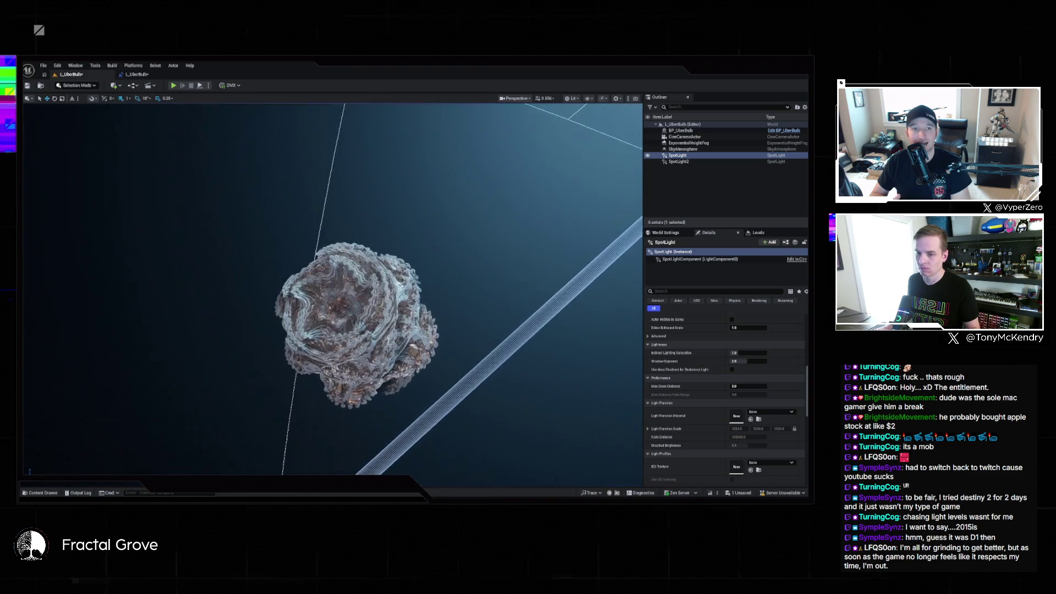
click(681, 130)
click(763, 379)
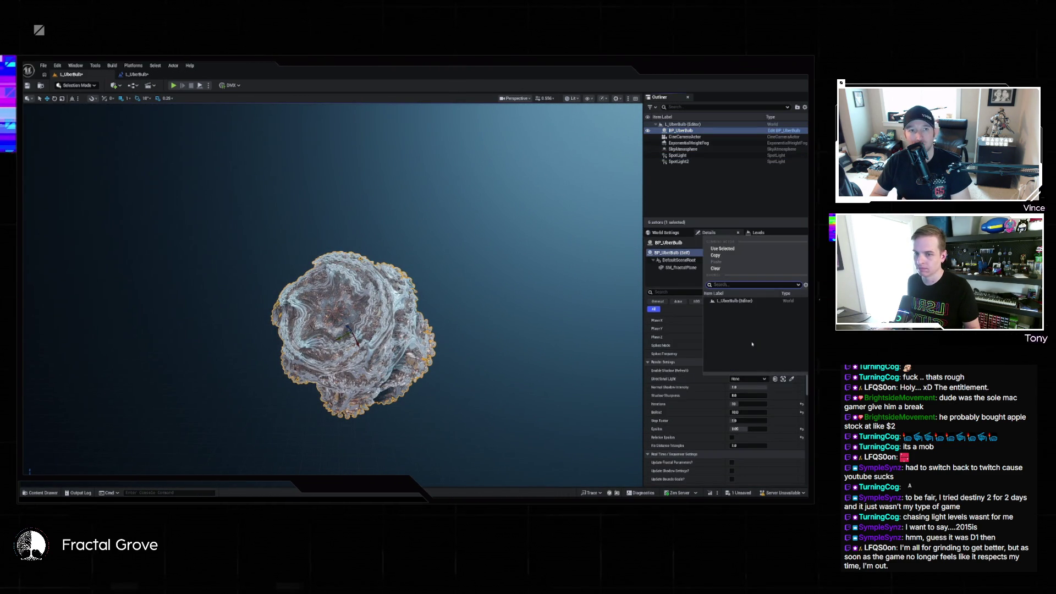
- Reselect BP_UberBulb, expand Update Settings to confirm Updating Enabled, and save the level
click(779, 301)
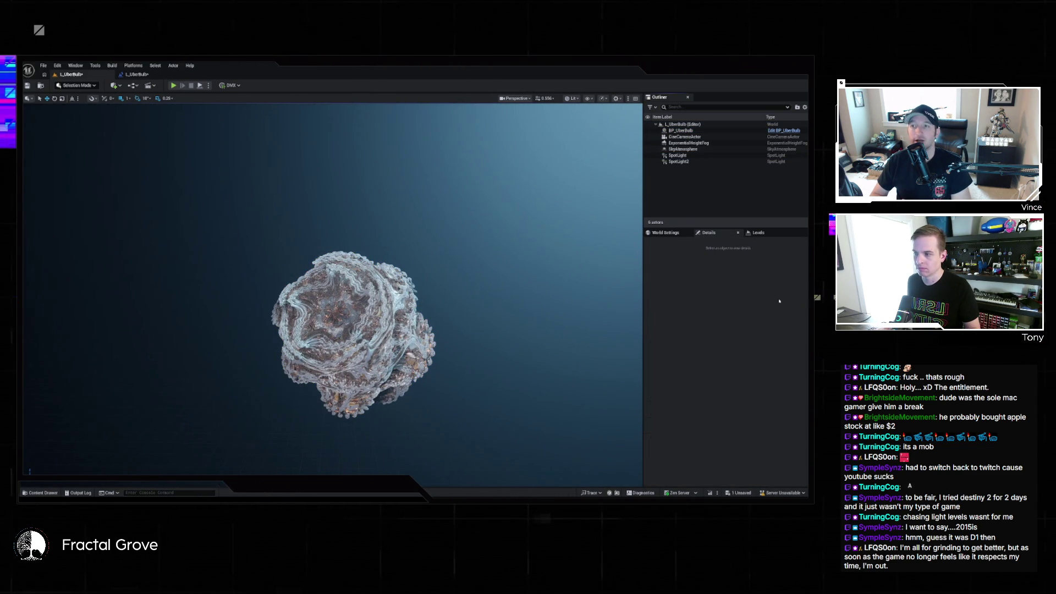
click(681, 130)
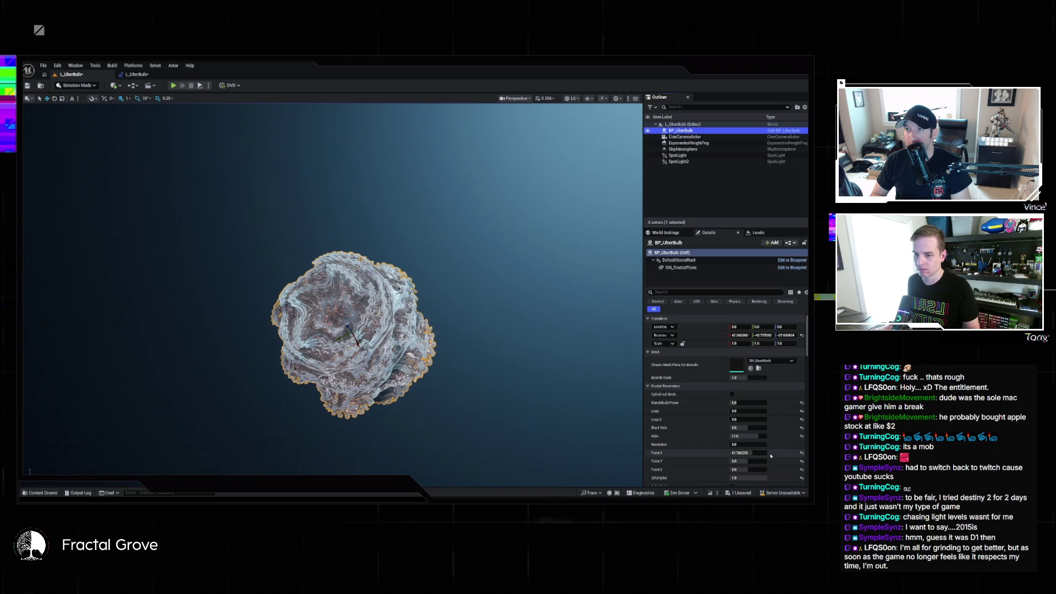
scroll(712, 413, down, 5)
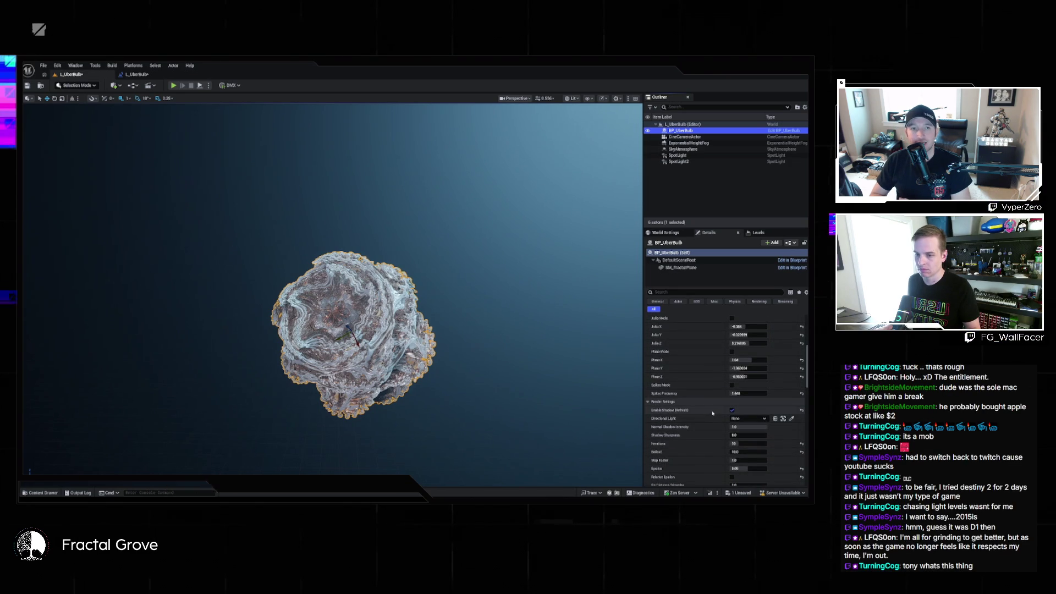
scroll(713, 413, down, 3)
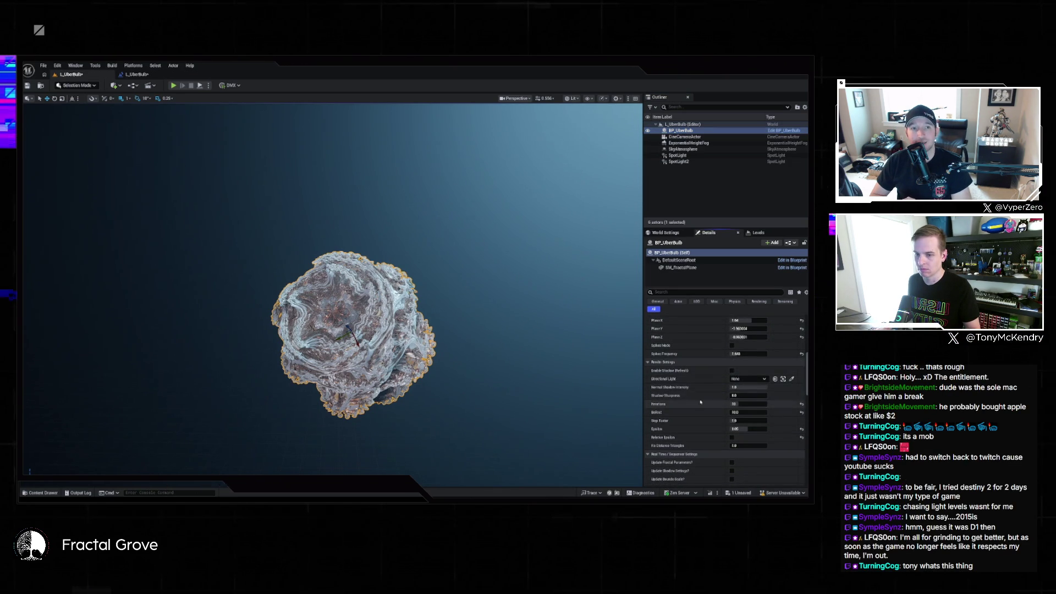
scroll(711, 413, down, 3)
scroll(711, 413, down, 3)
scroll(715, 409, up, 2)
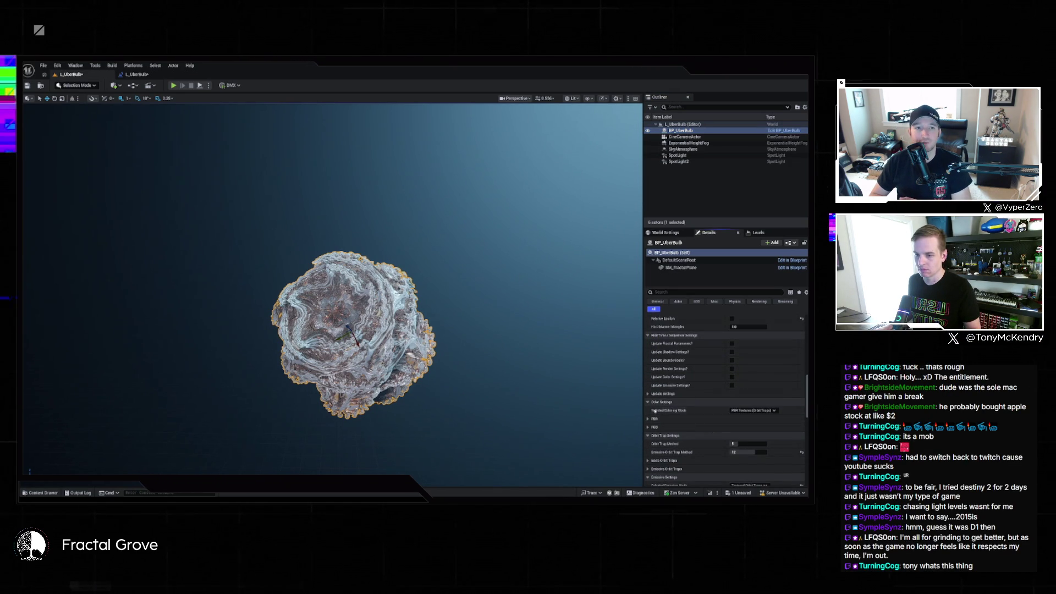
click(725, 404)
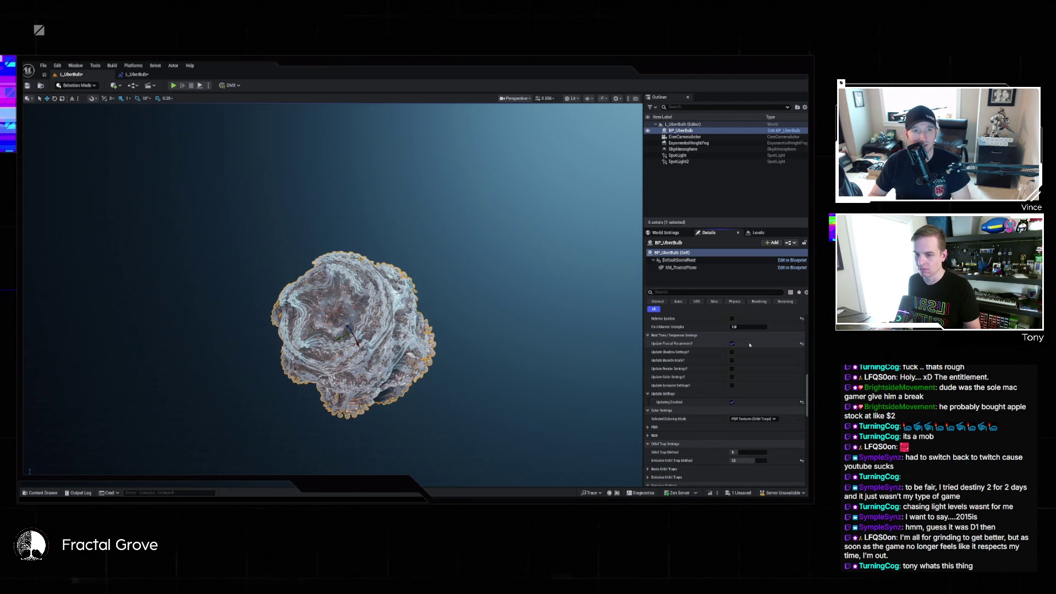
scroll(762, 376, down, 2)
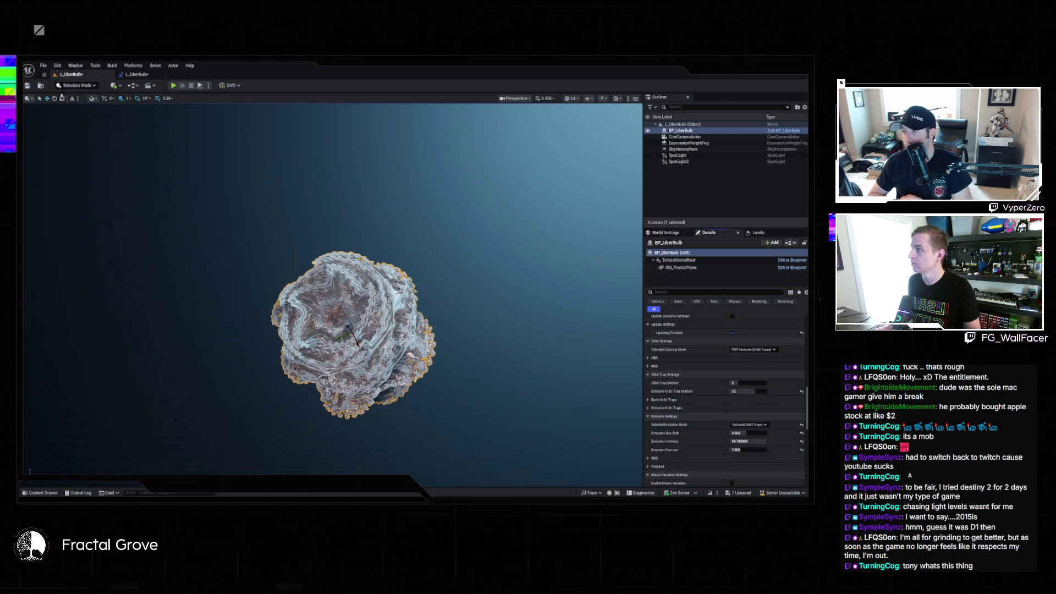
key(ctrl+s)
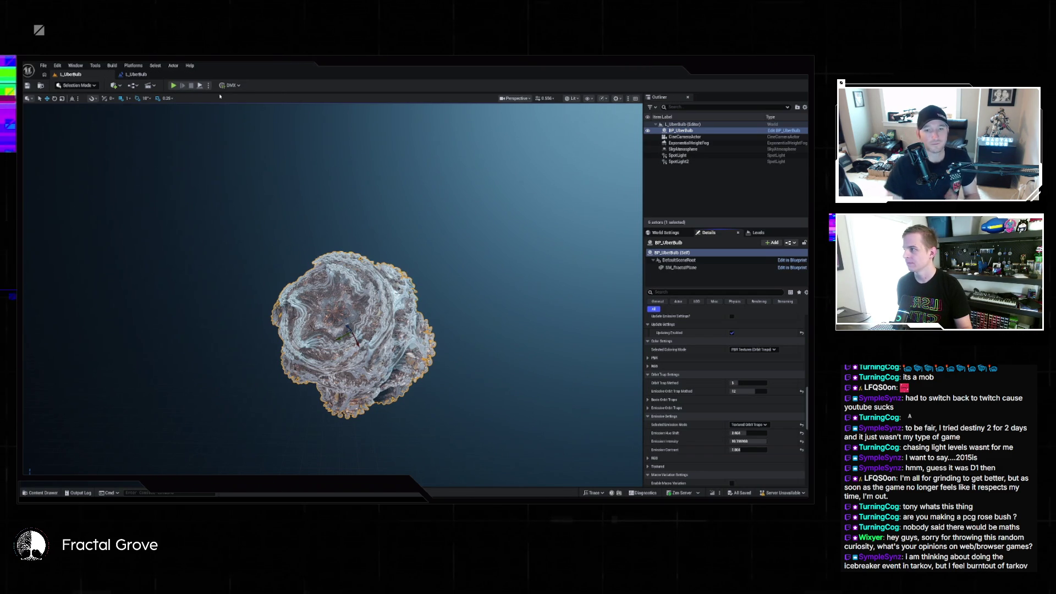
- Play-test the level, then open the level blueprint's EventGraph with the Timeline node
key(alt+p)
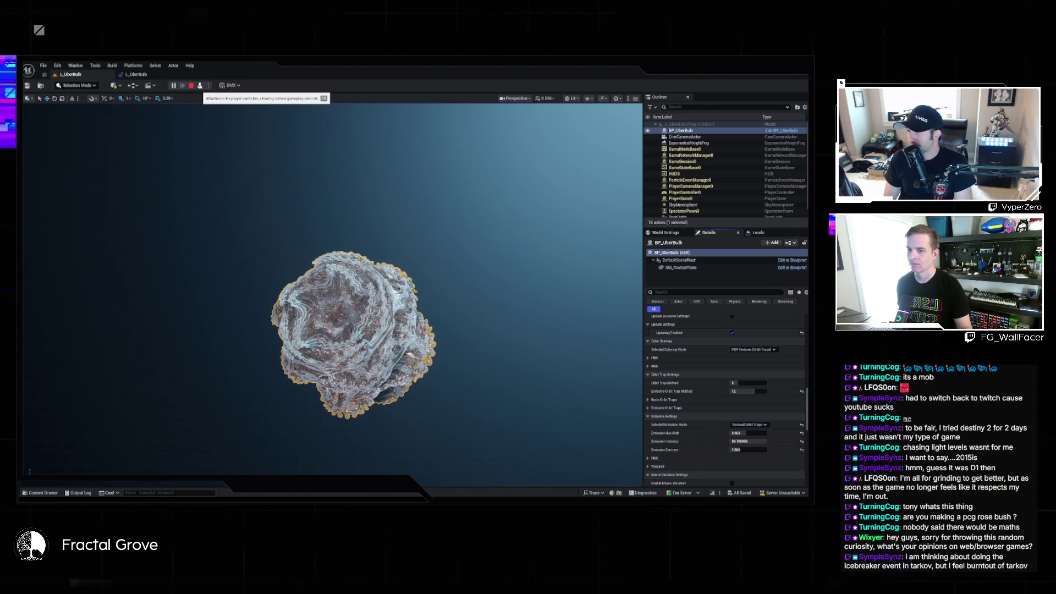
key(Escape)
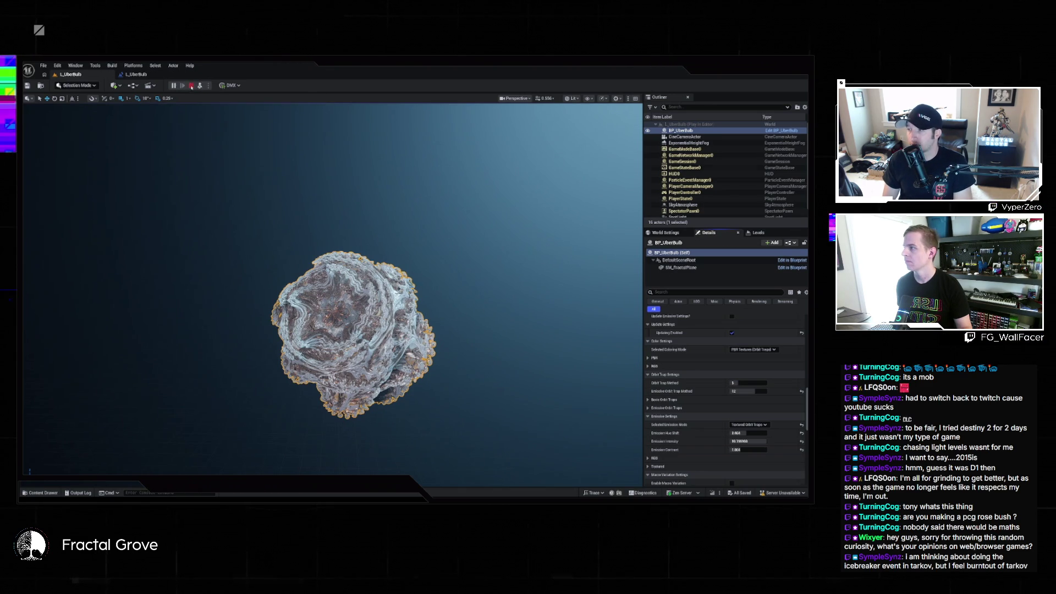
click(136, 74)
click(159, 96)
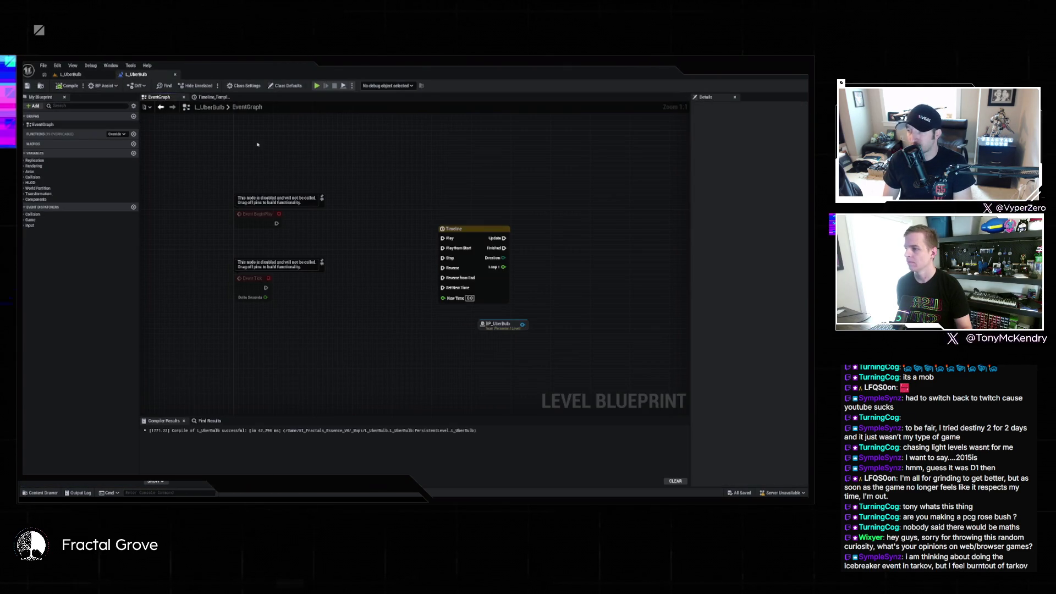
- Wire Event BeginPlay into the Timeline's Play, then add a SET Loop node on BP_UberBulb fed by Loop 1
mouse_move(276, 223)
mouse_down()
mouse_move(417, 225)
mouse_move(450, 239)
mouse_move(466, 225)
mouse_move(458, 217)
mouse_up()
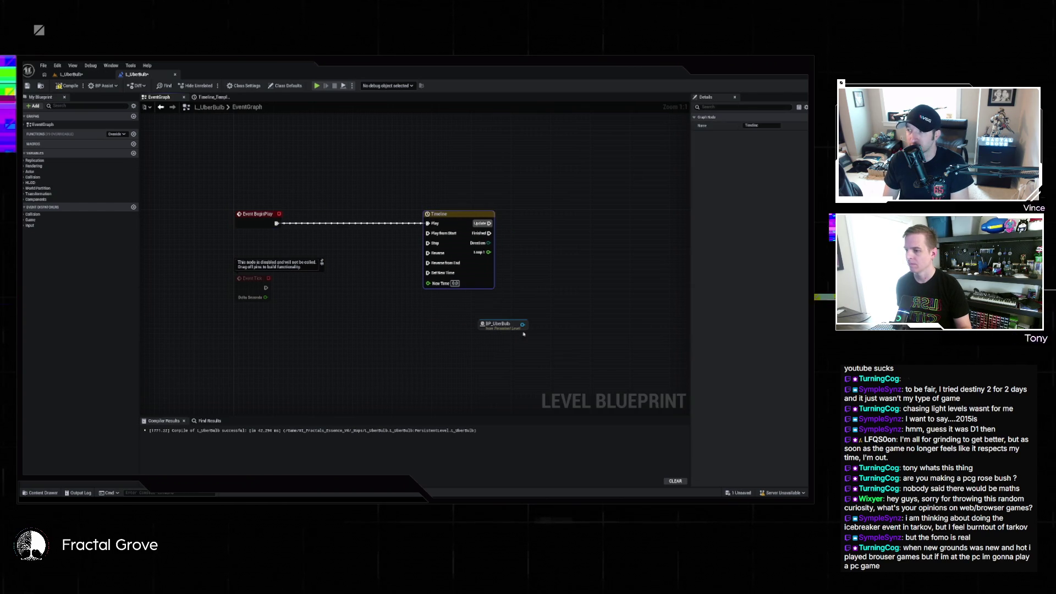
drag(522, 325, 556, 257)
text(se)
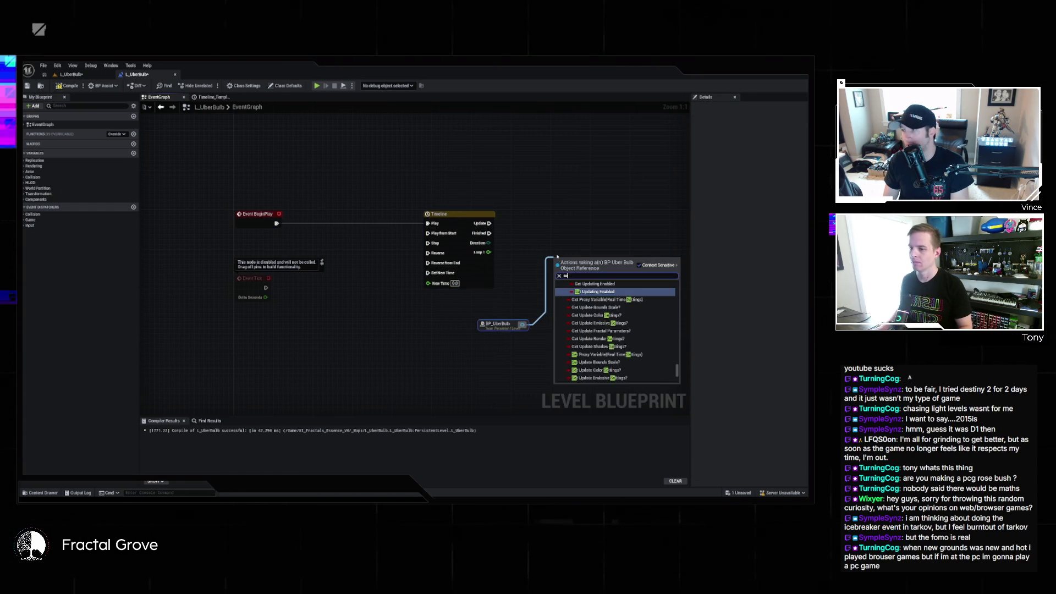
text(t loop)
key(Return)
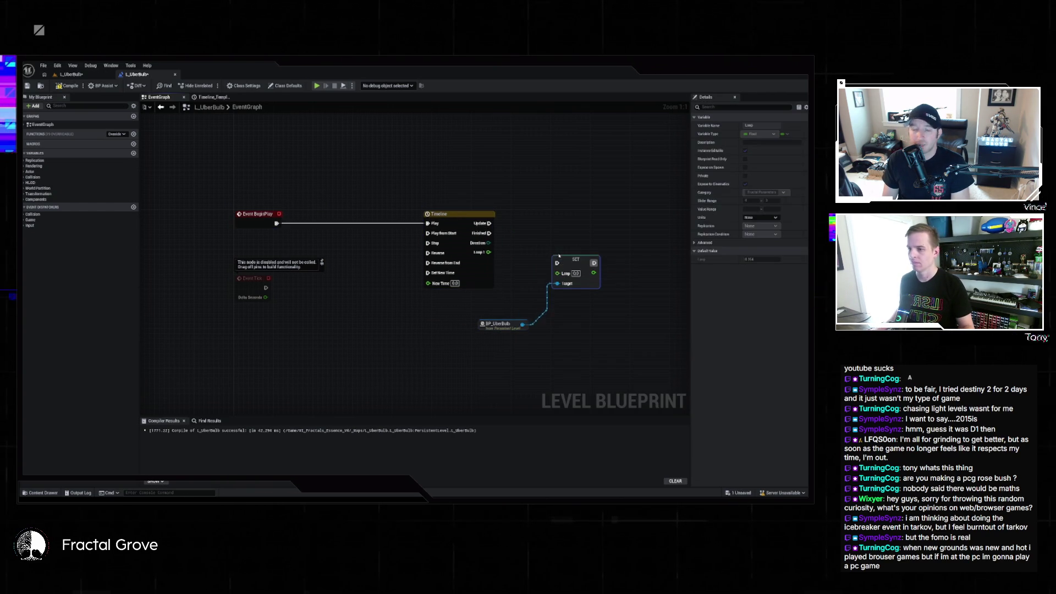
mouse_move(553, 273)
mouse_down()
mouse_move(488, 252)
mouse_move(557, 262)
mouse_up()
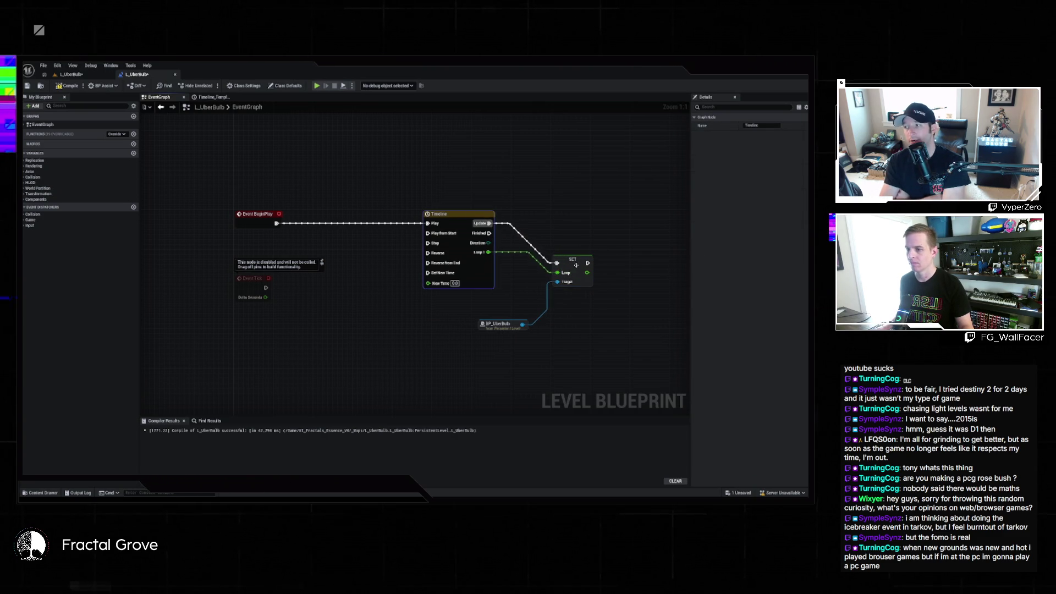
- Add a SET Loop 2 node after SET Loop, feed it Loop 1, straighten the nodes, and save
key(ctrl+c)
key(ctrl+v)
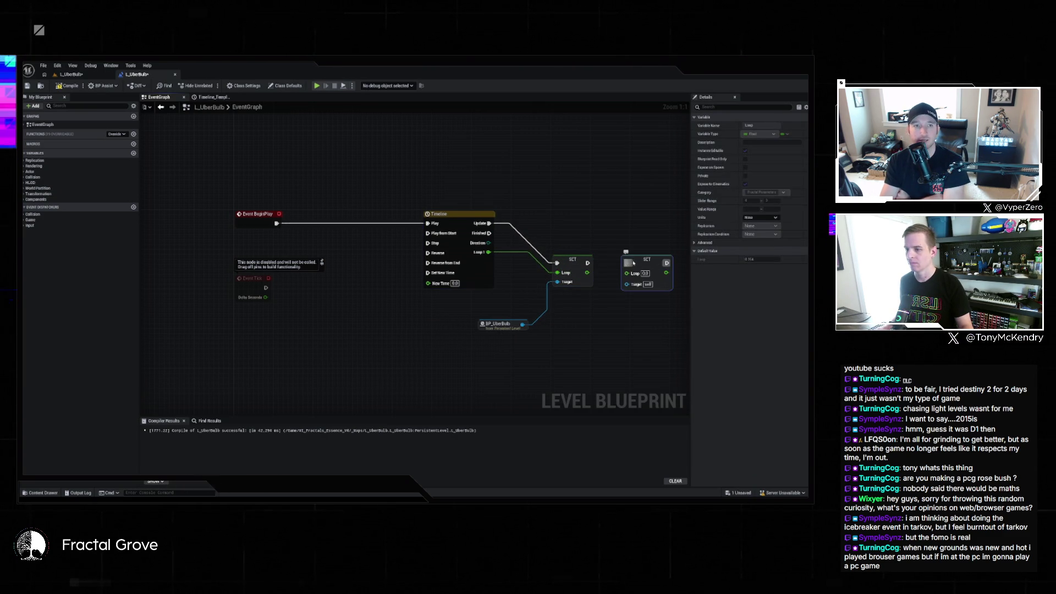
key(Delete)
mouse_move(522, 324)
mouse_down()
mouse_move(583, 283)
mouse_move(630, 285)
mouse_up()
text(loop)
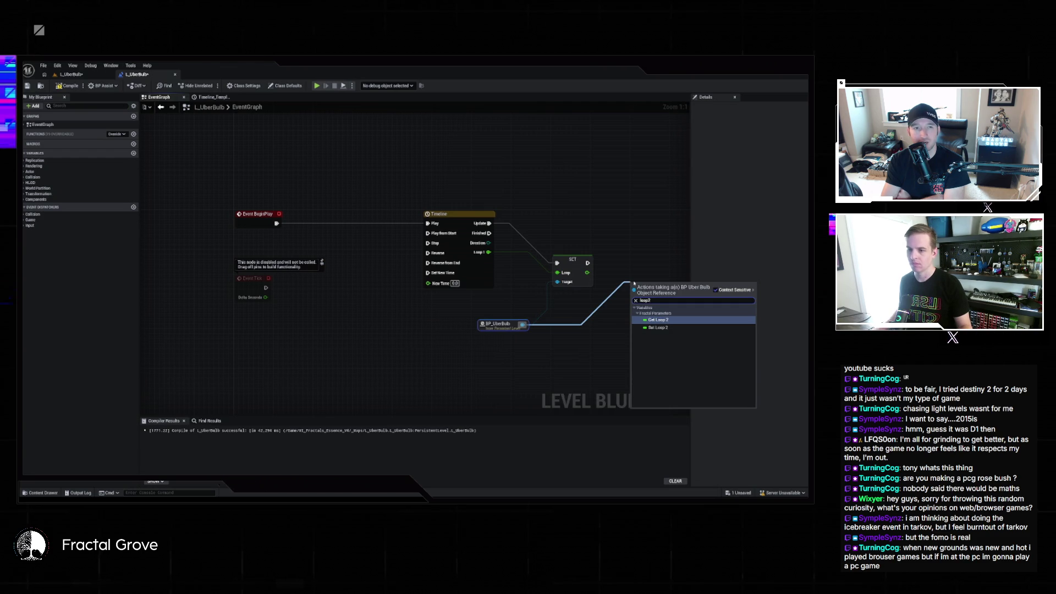
text(2)
click(655, 328)
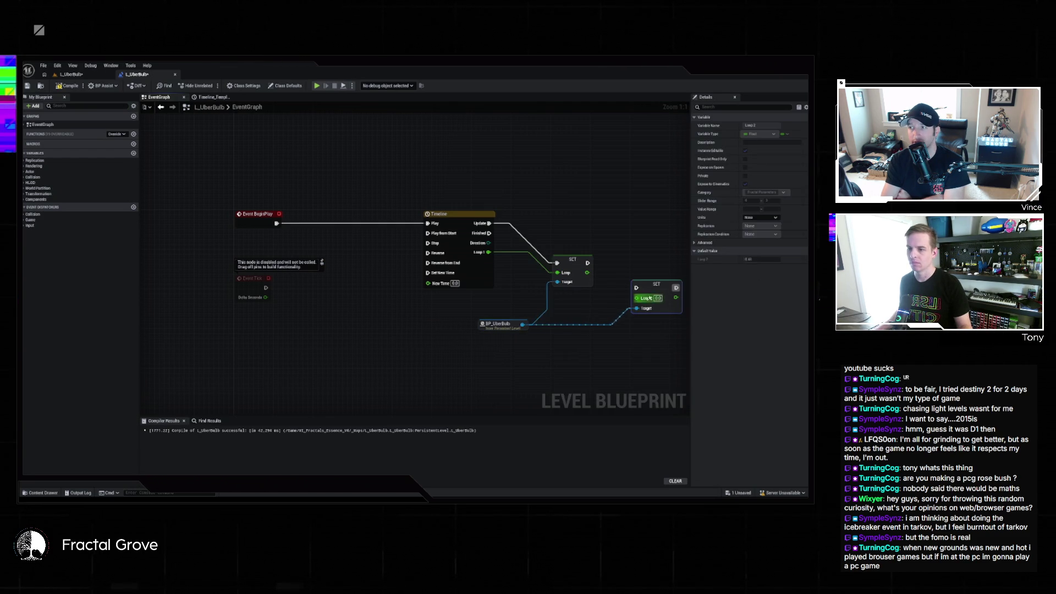
drag(588, 263, 637, 288)
key(f)
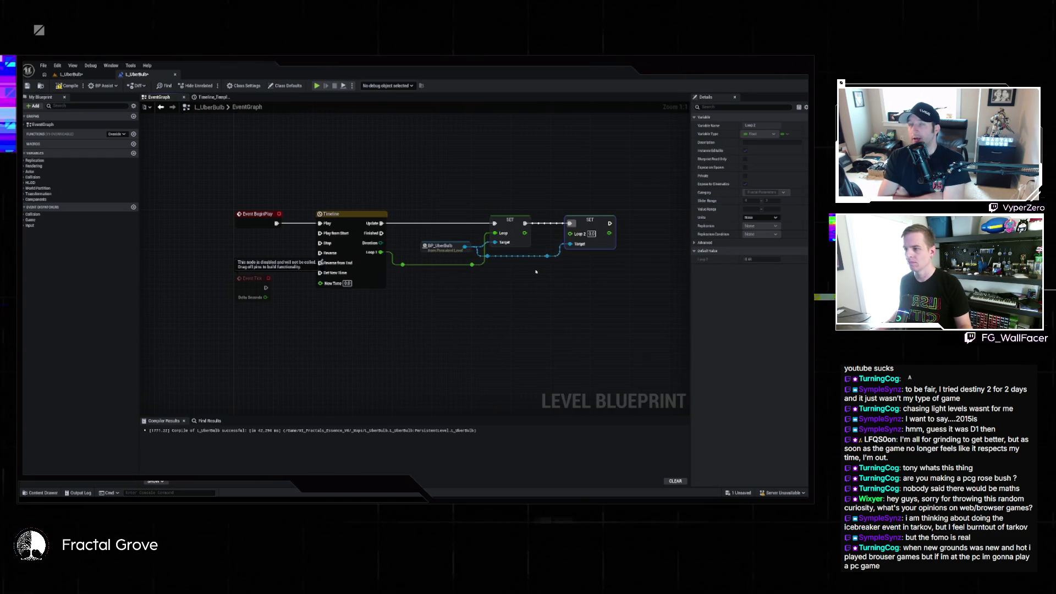
mouse_move(472, 264)
mouse_down()
mouse_move(580, 240)
mouse_move(572, 234)
mouse_up()
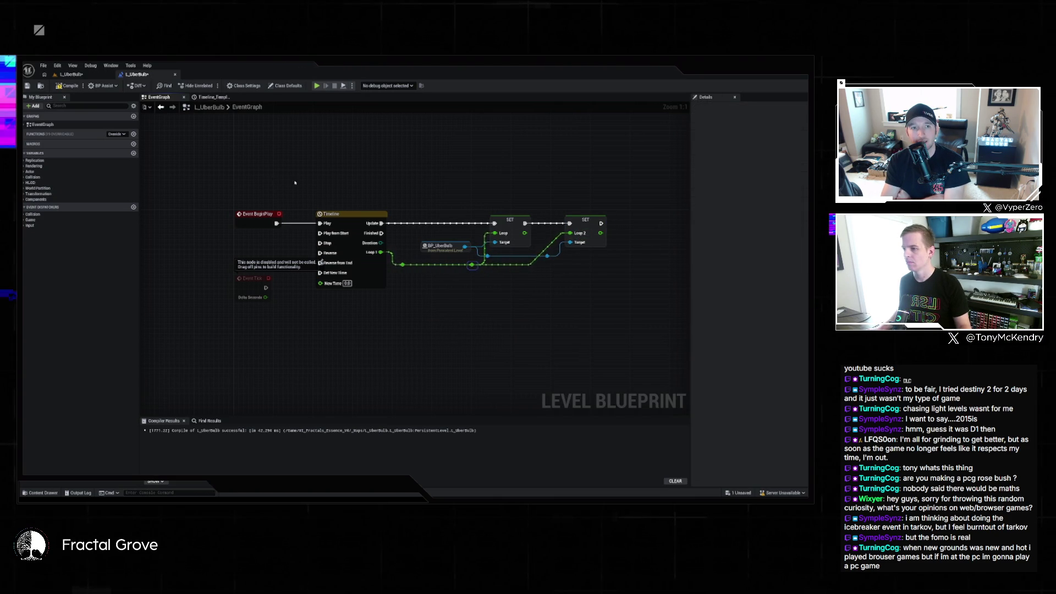
click(493, 215)
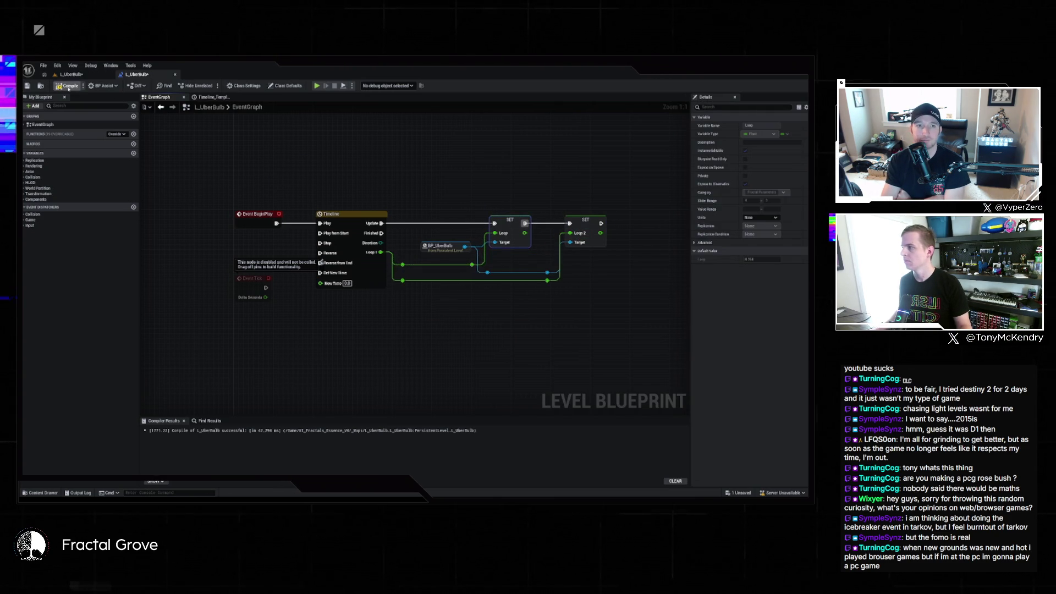
key(ctrl+s)
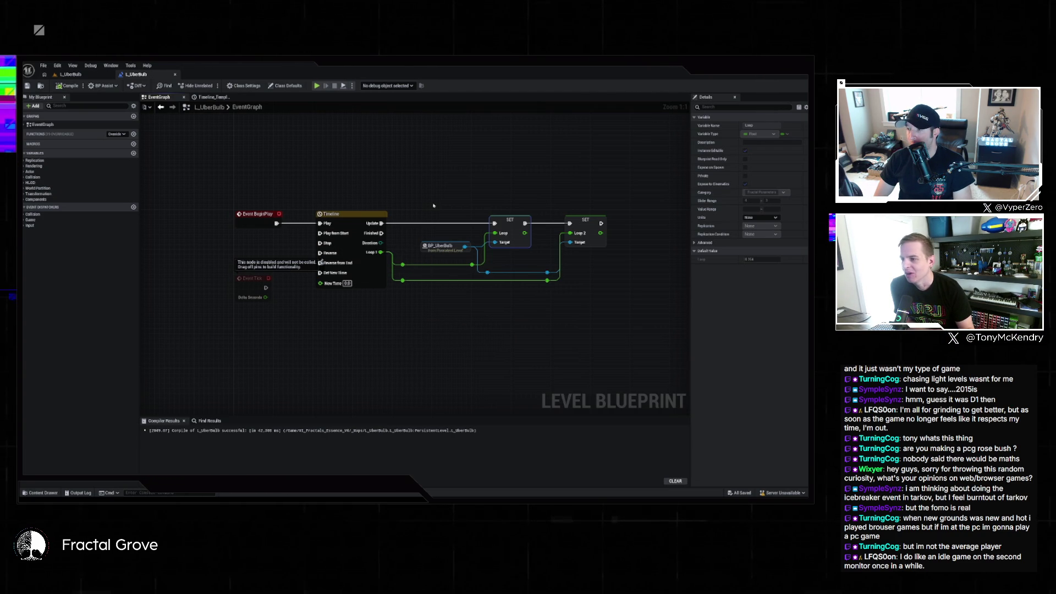
drag(433, 205, 602, 290)
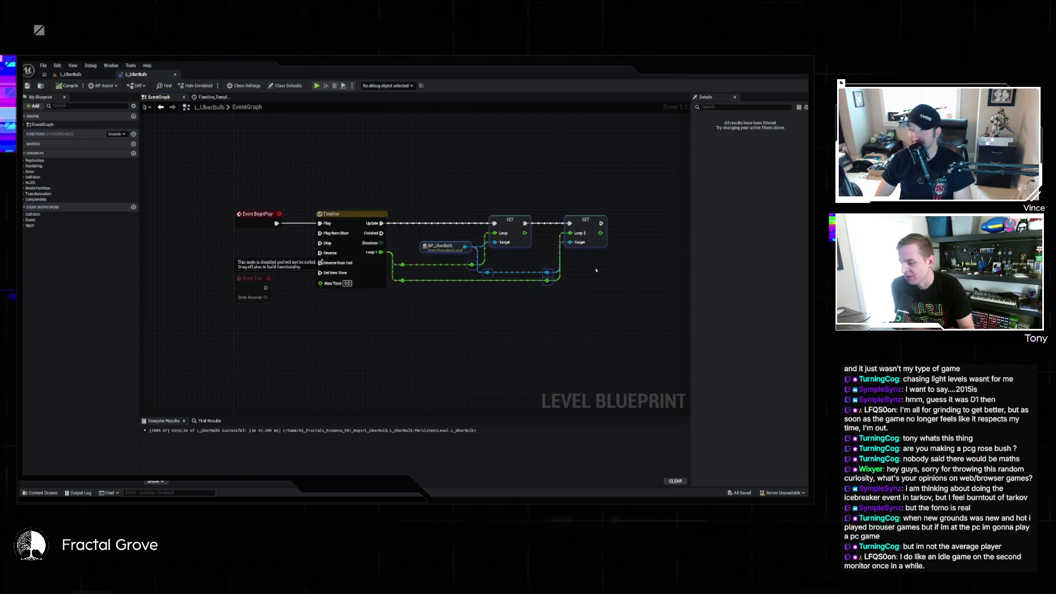
click(601, 272)
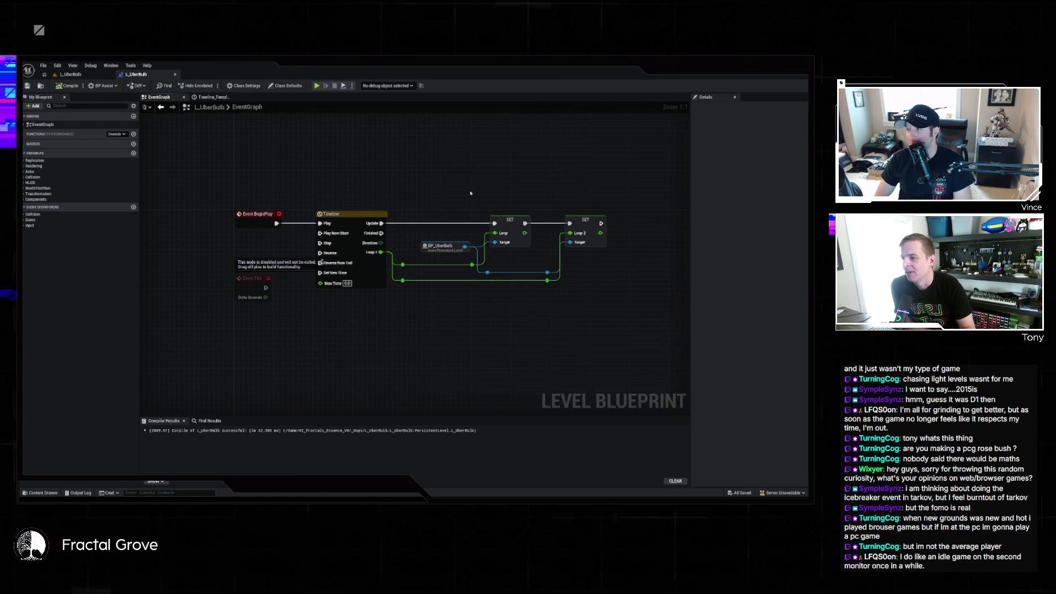
click(586, 283)
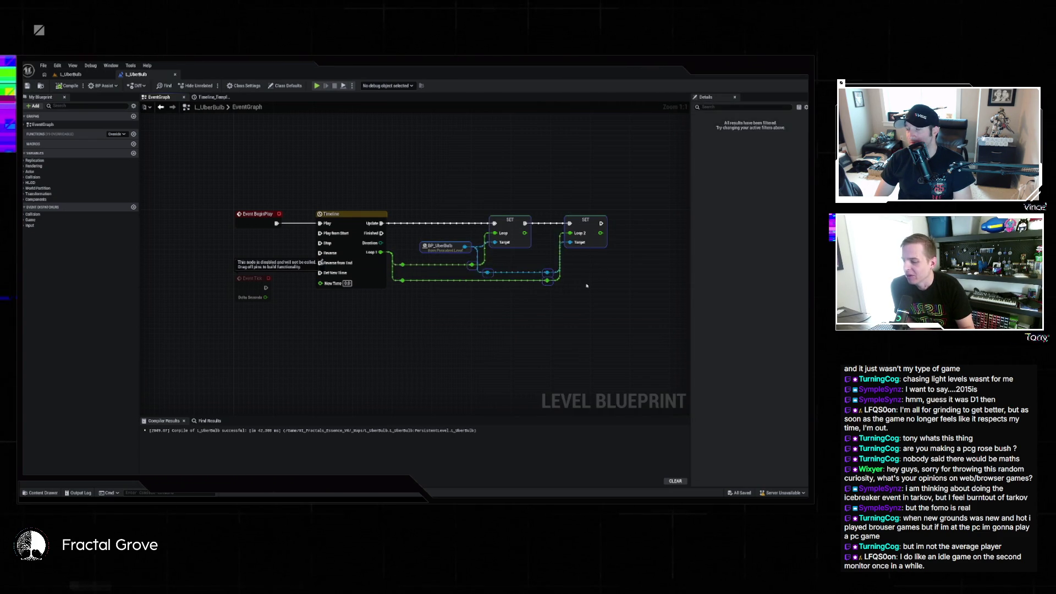
drag(419, 186, 605, 292)
click(600, 291)
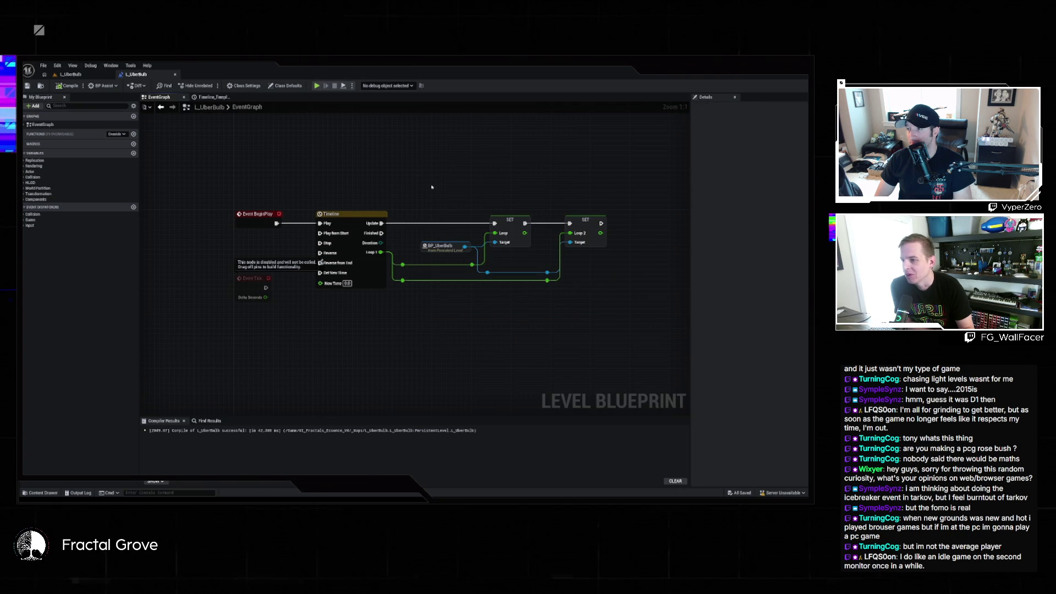
drag(447, 203, 599, 316)
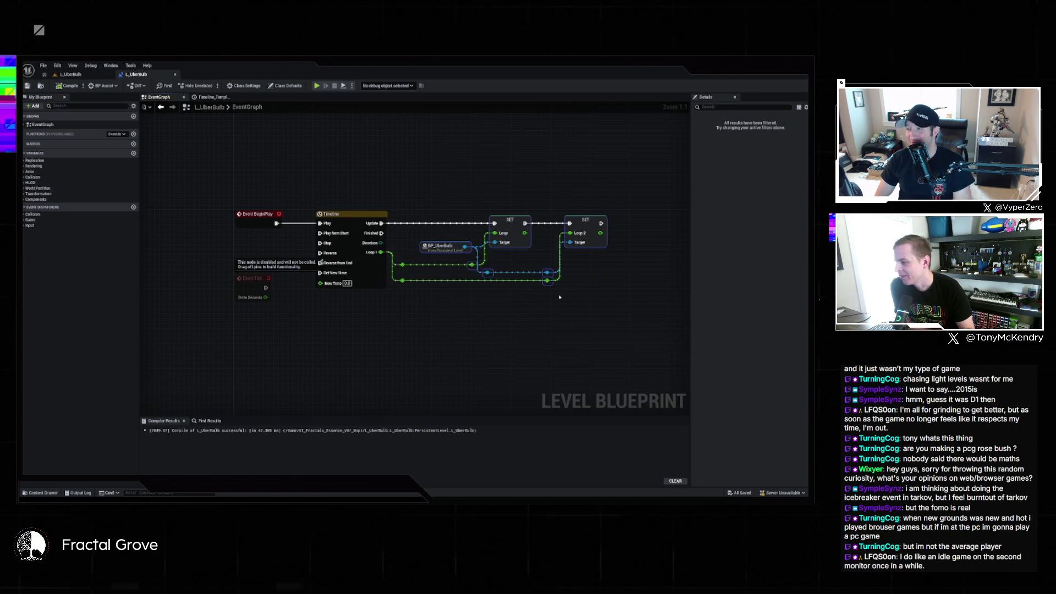
click(565, 306)
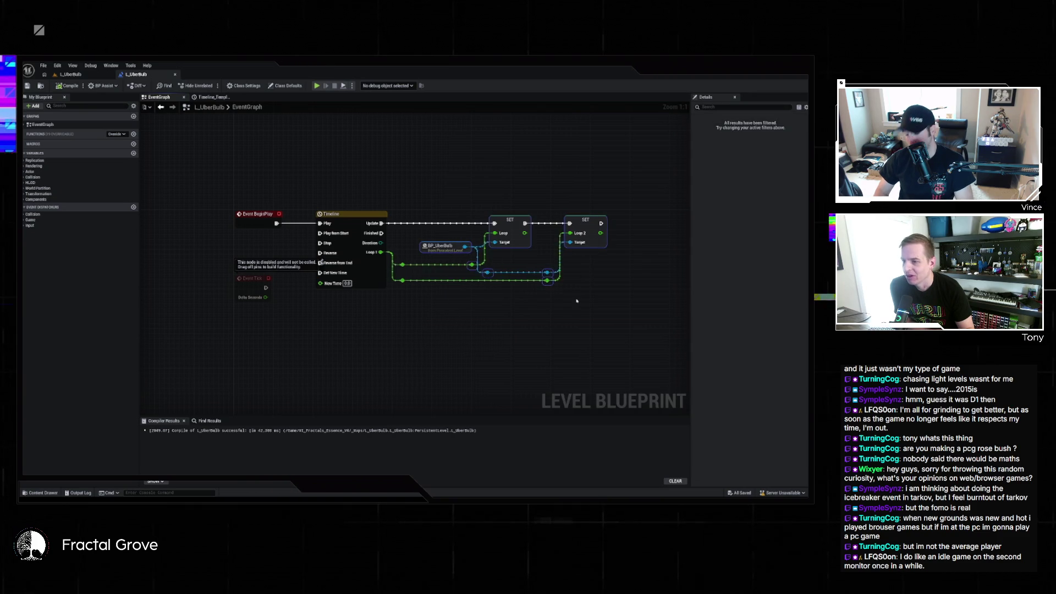
mouse_move(421, 199)
mouse_down()
mouse_move(572, 308)
mouse_move(609, 305)
mouse_up()
click(593, 298)
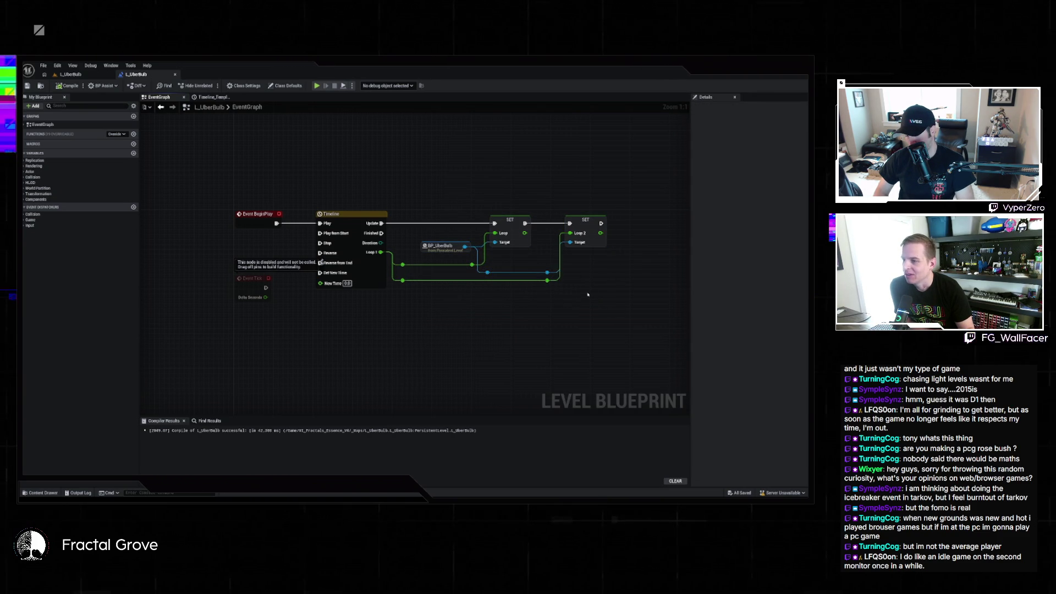
drag(507, 273, 580, 301)
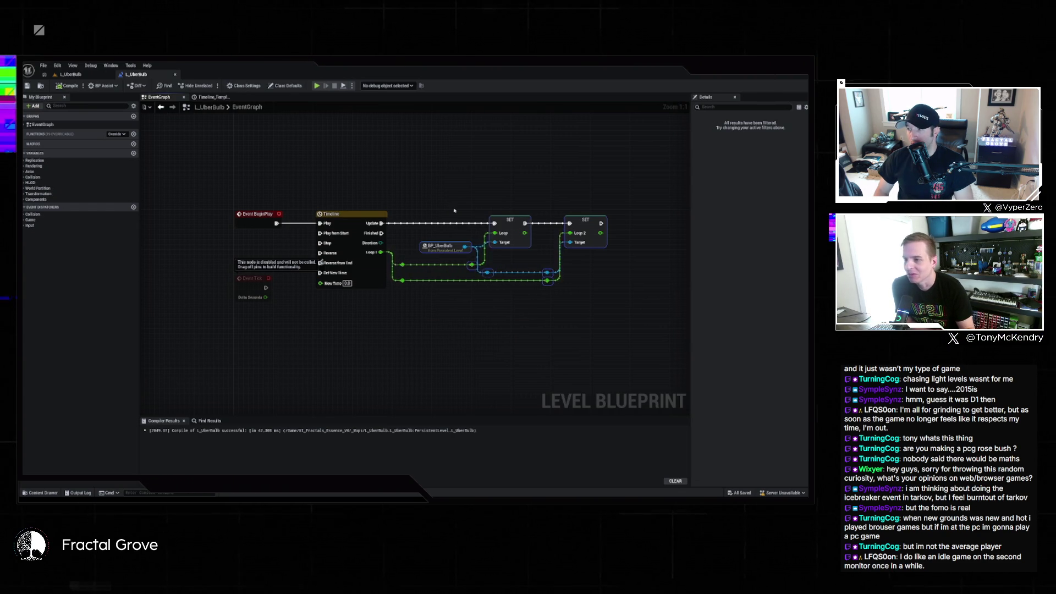
click(457, 221)
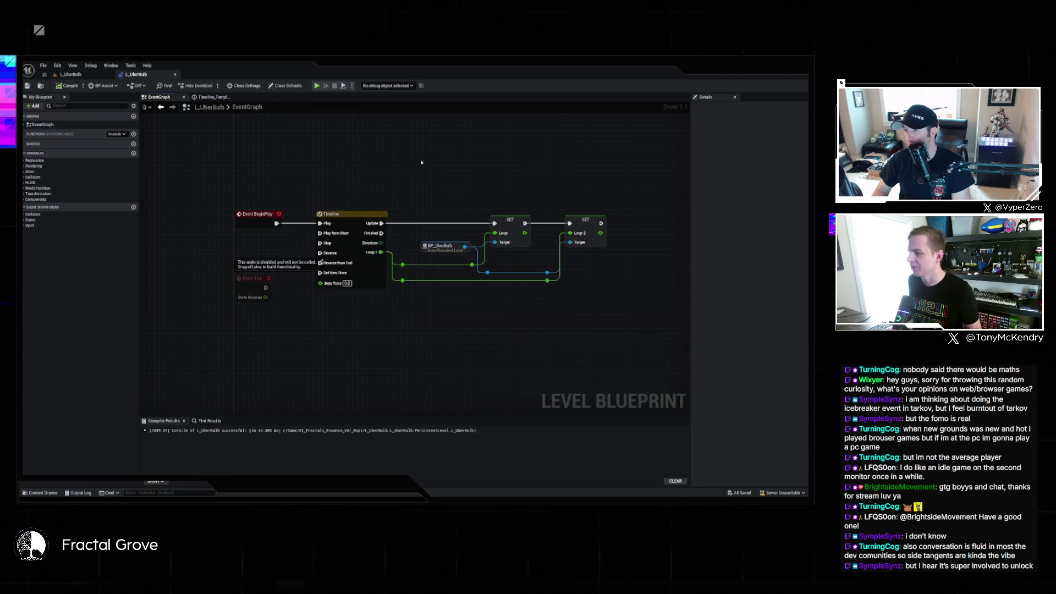
- Move the BeginPlay, Timeline, BP_UberBulb and SET nodes up, clear of the disabled Event Tick
mouse_move(321, 178)
mouse_down()
mouse_move(473, 286)
mouse_move(610, 291)
mouse_up()
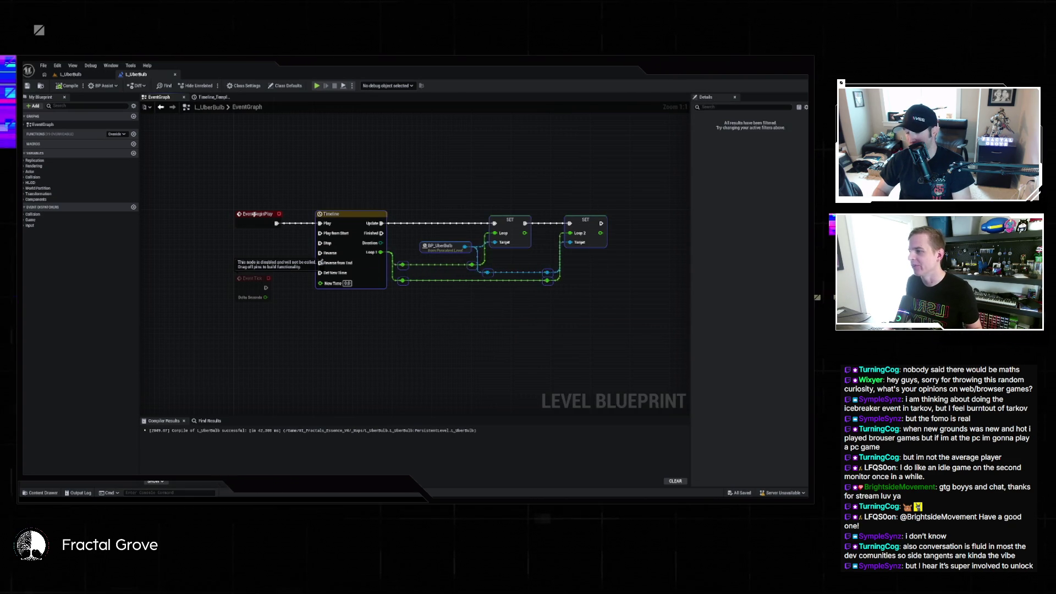
drag(355, 218, 364, 169)
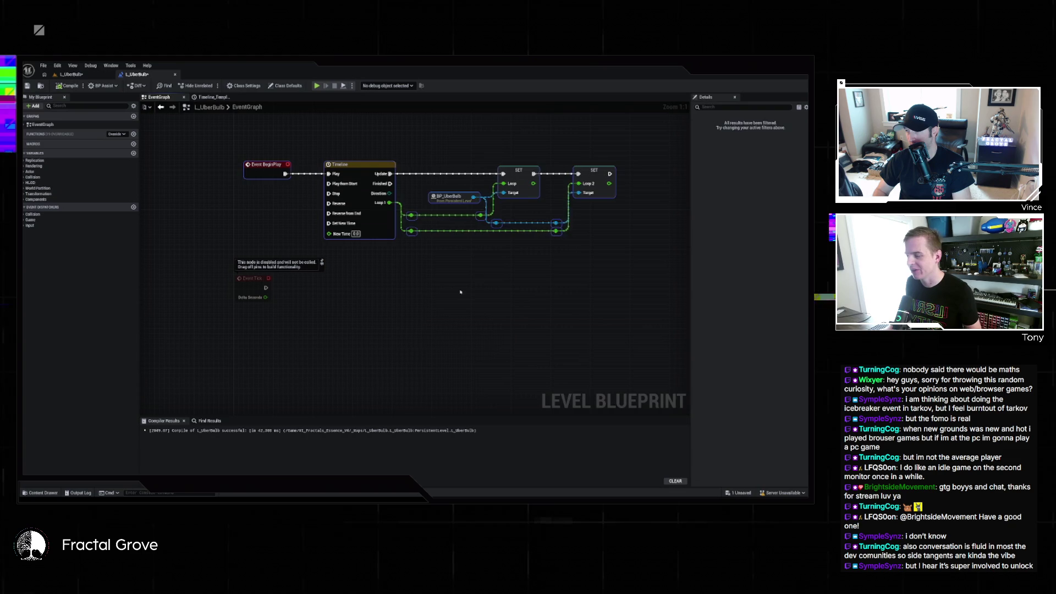
click(438, 284)
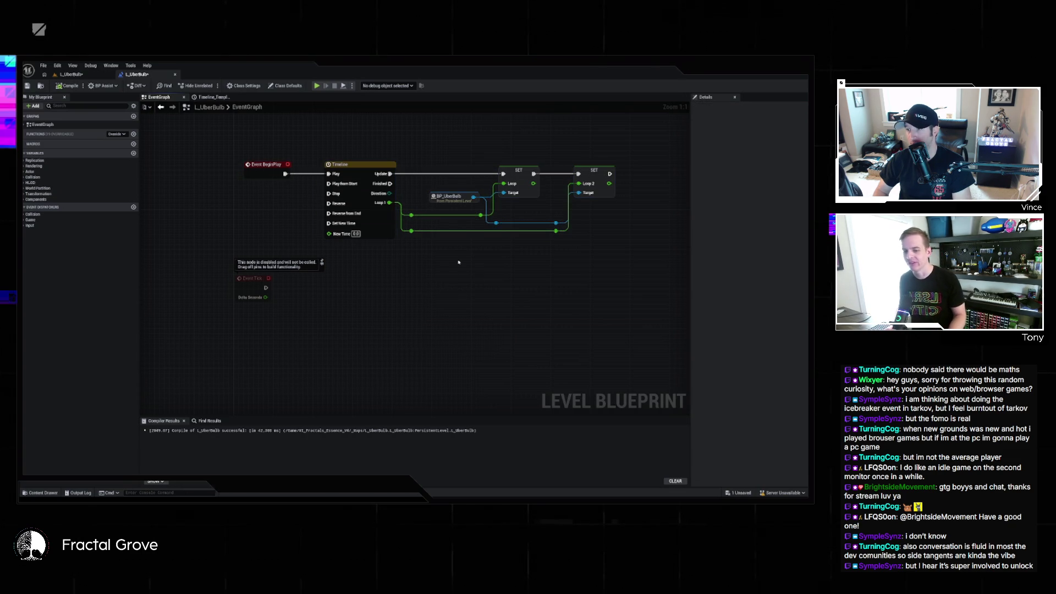
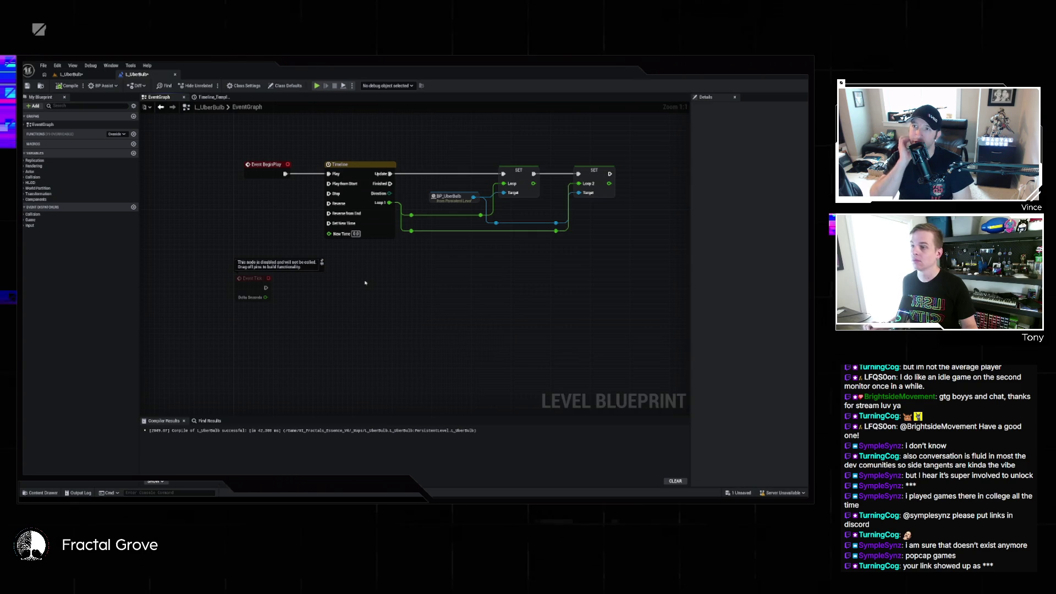
- Box-select the disabled Event Tick node and its comment in the Level Blueprint and delete them
drag(197, 257, 318, 314)
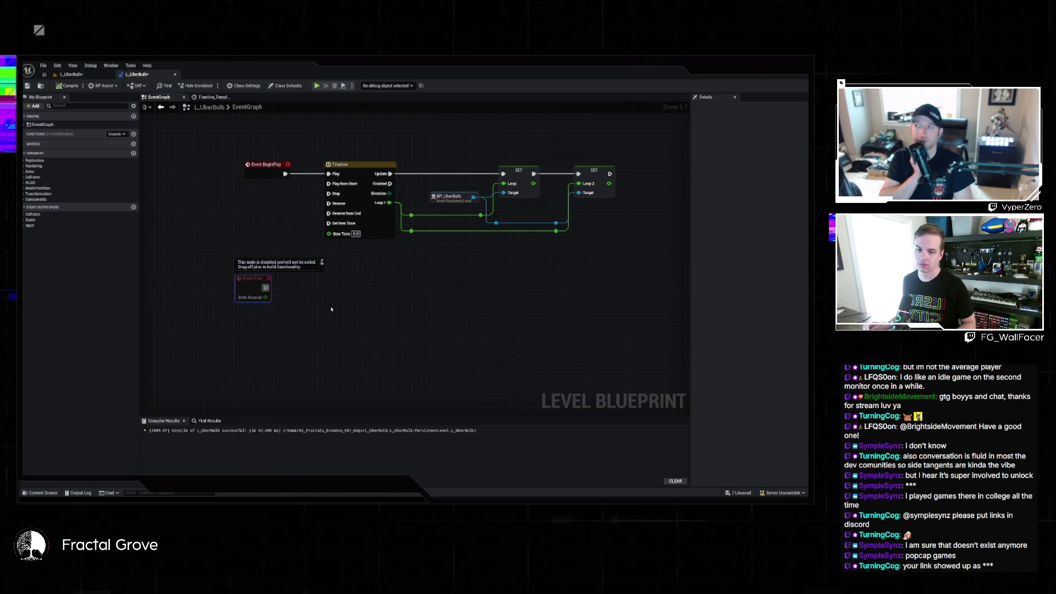
key(Delete)
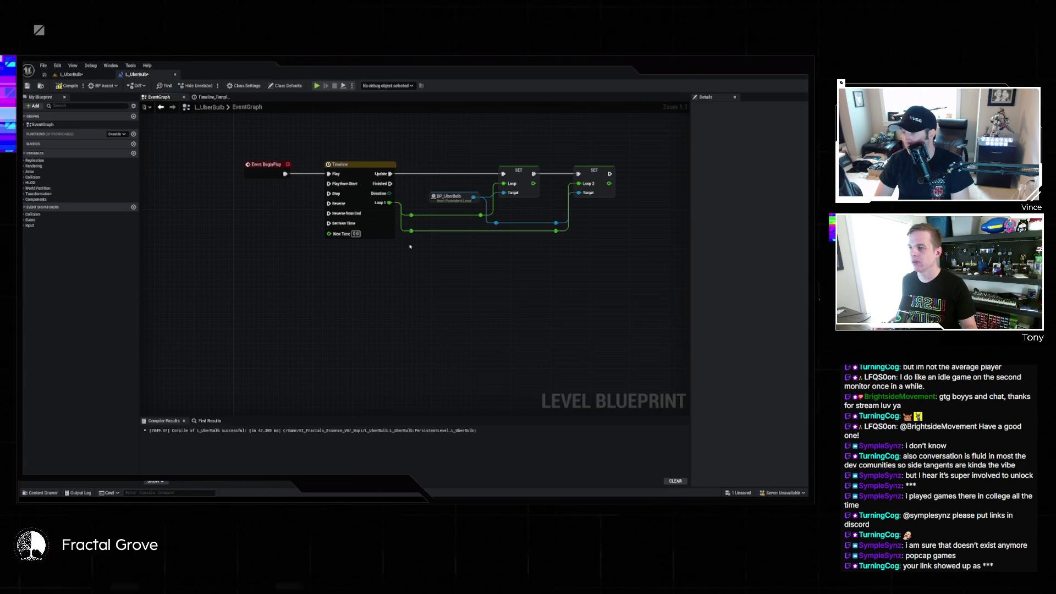
drag(407, 168, 618, 266)
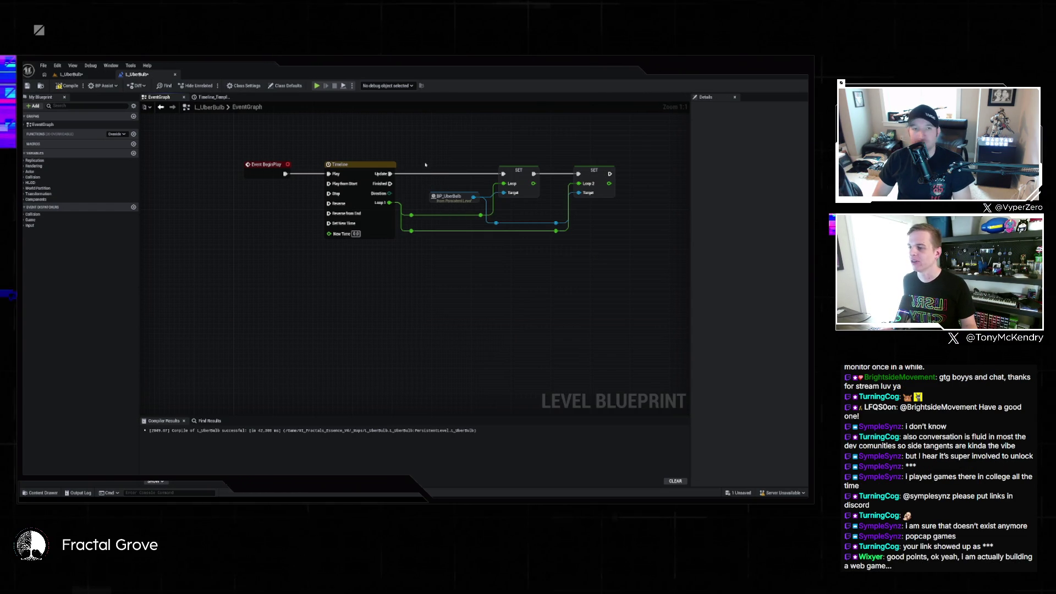
drag(439, 184, 605, 237)
click(604, 237)
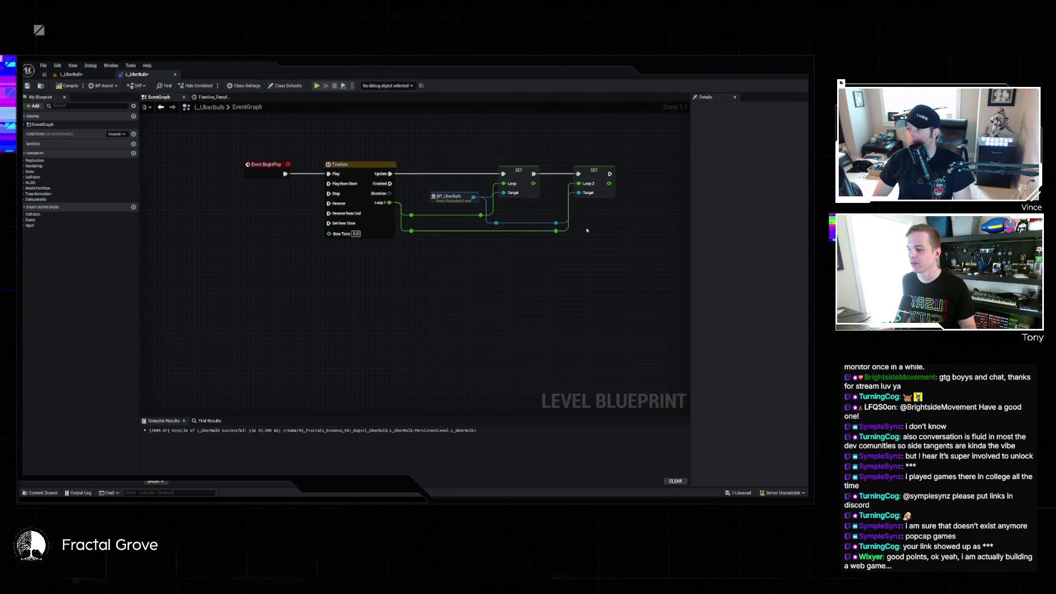
mouse_move(402, 165)
mouse_down()
mouse_move(424, 199)
mouse_move(618, 245)
mouse_up()
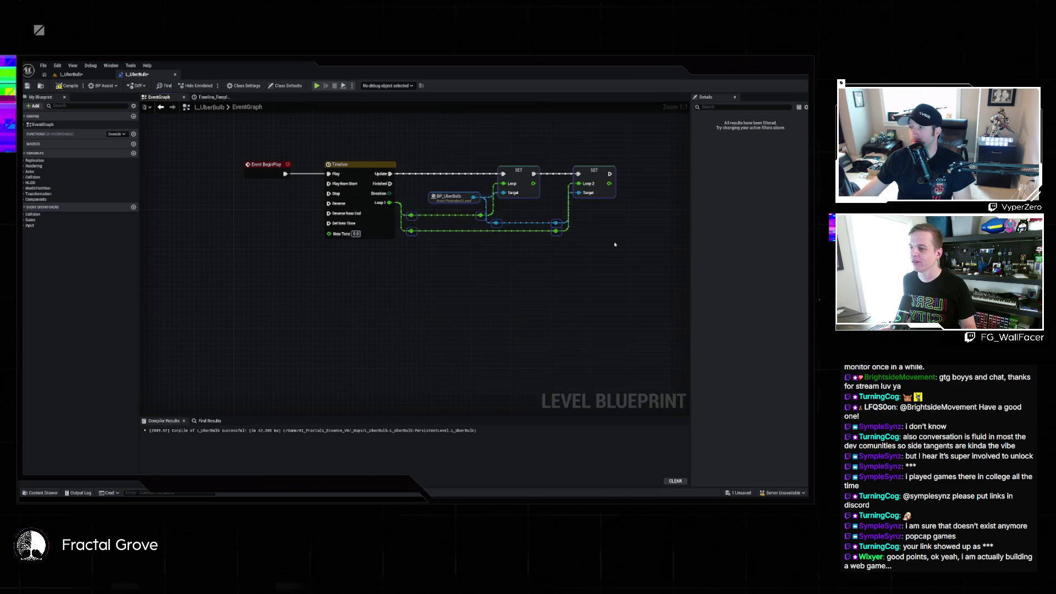
click(616, 247)
mouse_move(401, 161)
mouse_down()
mouse_move(495, 225)
mouse_move(587, 253)
mouse_up()
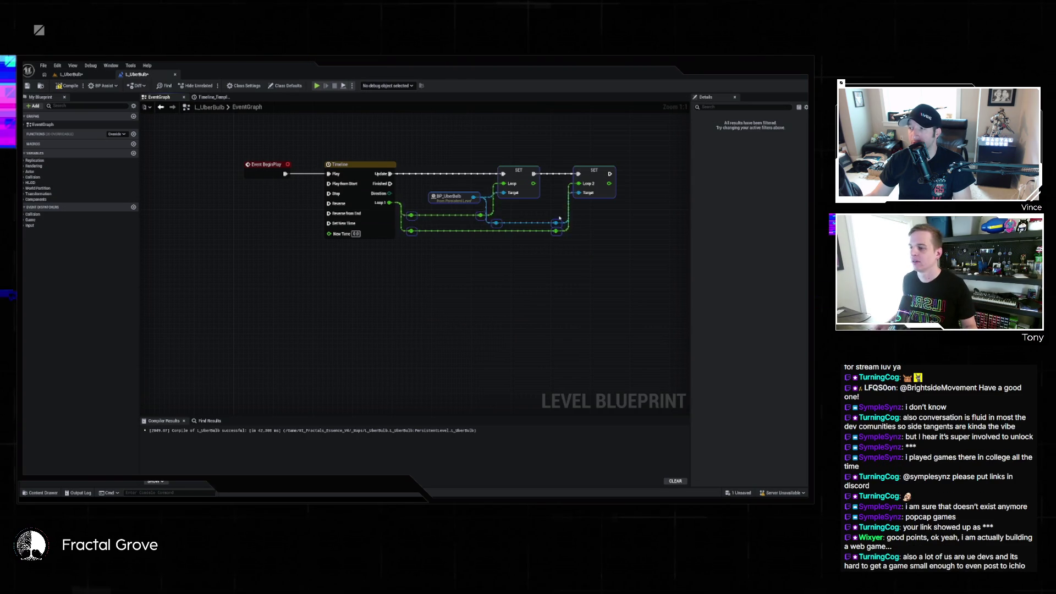
click(549, 269)
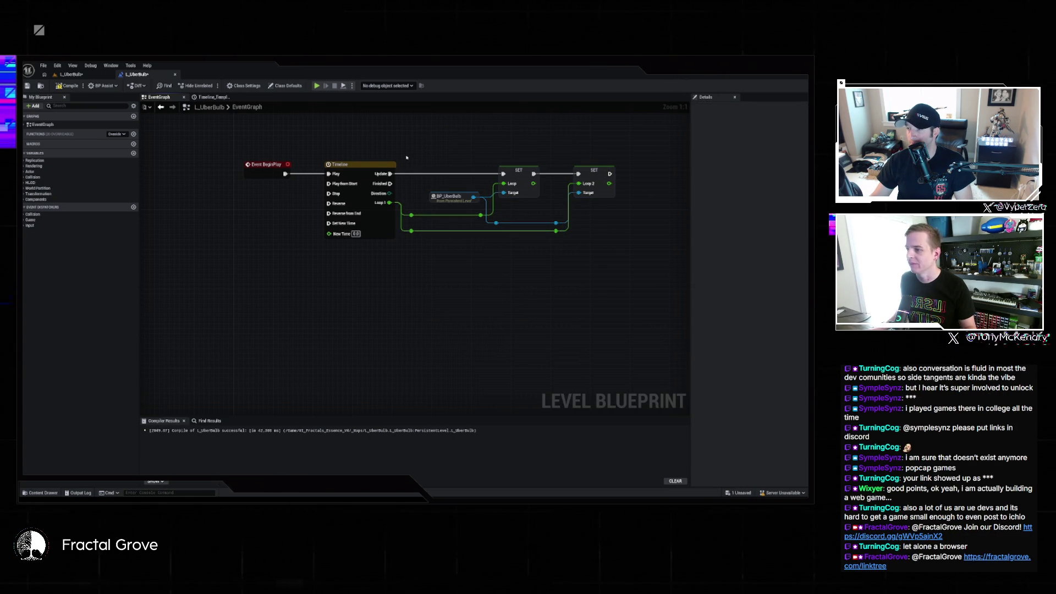
mouse_move(405, 158)
mouse_down()
mouse_move(567, 236)
mouse_move(618, 245)
mouse_move(605, 244)
mouse_up()
click(606, 244)
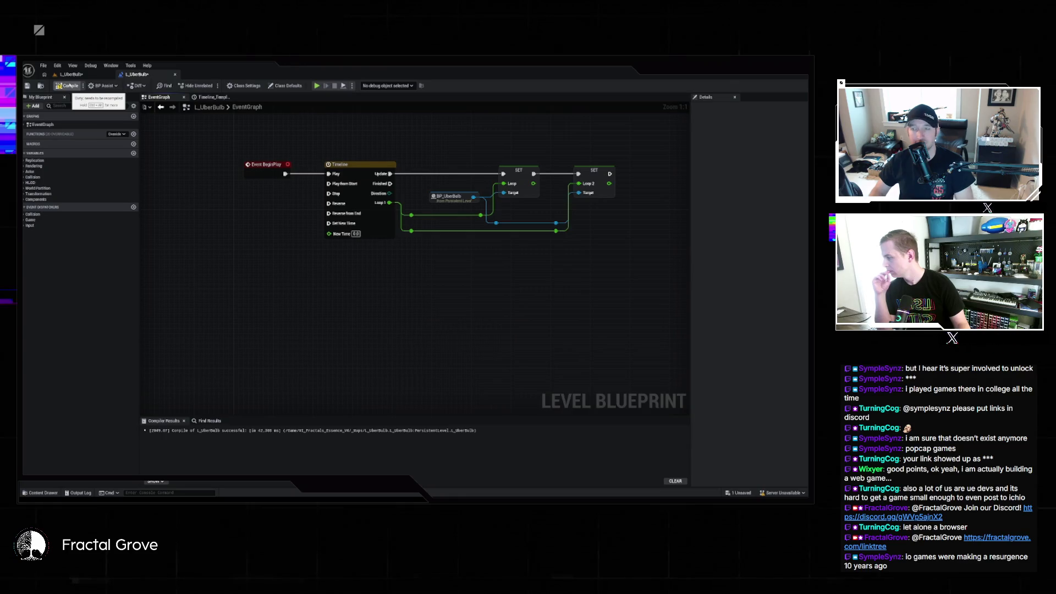
- Save the level and its blueprint with Ctrl+S, then go back to the level tab
key(ctrl+s)
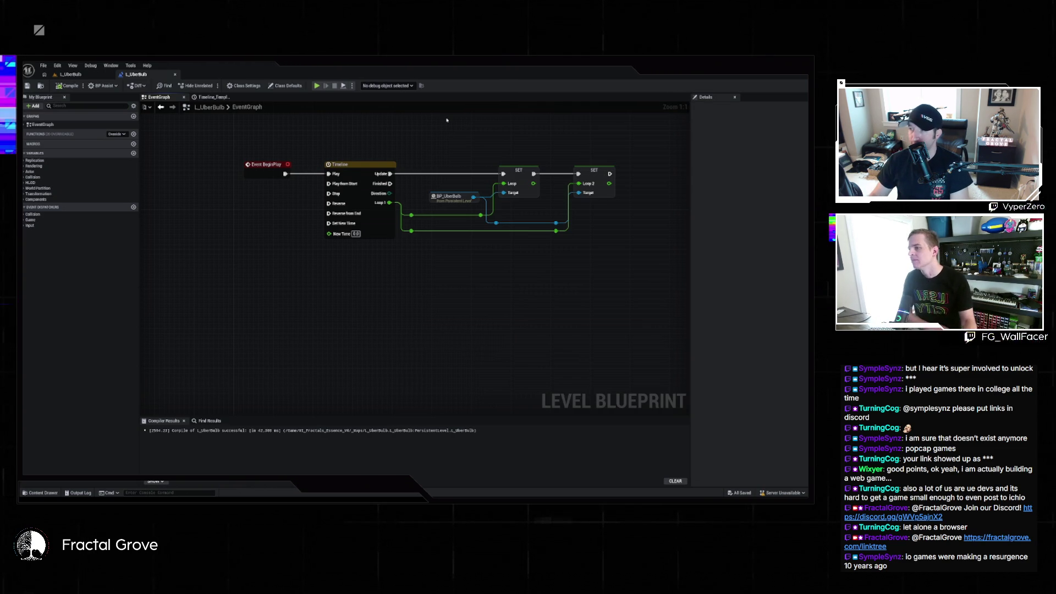
click(76, 75)
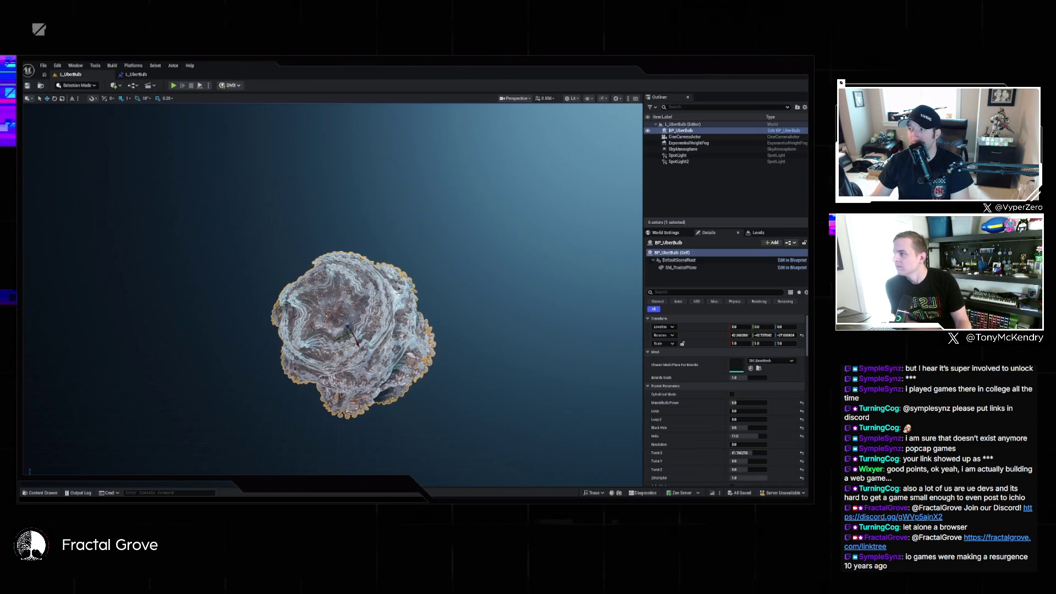
- Simulate to watch the Mandelbulb animate, stop, and select BP_UberBulb to view its details
click(199, 85)
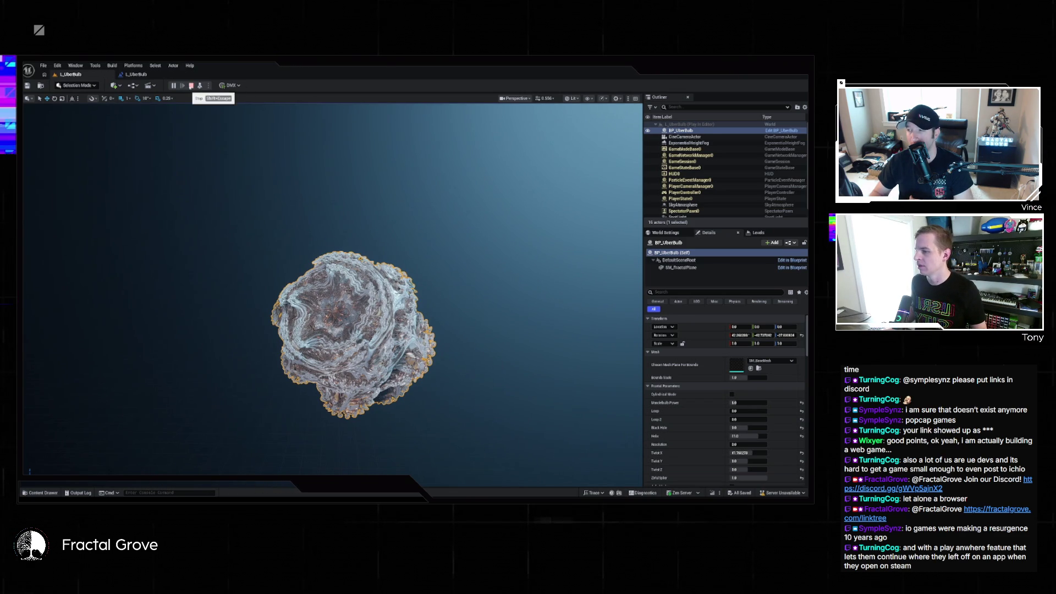
click(191, 86)
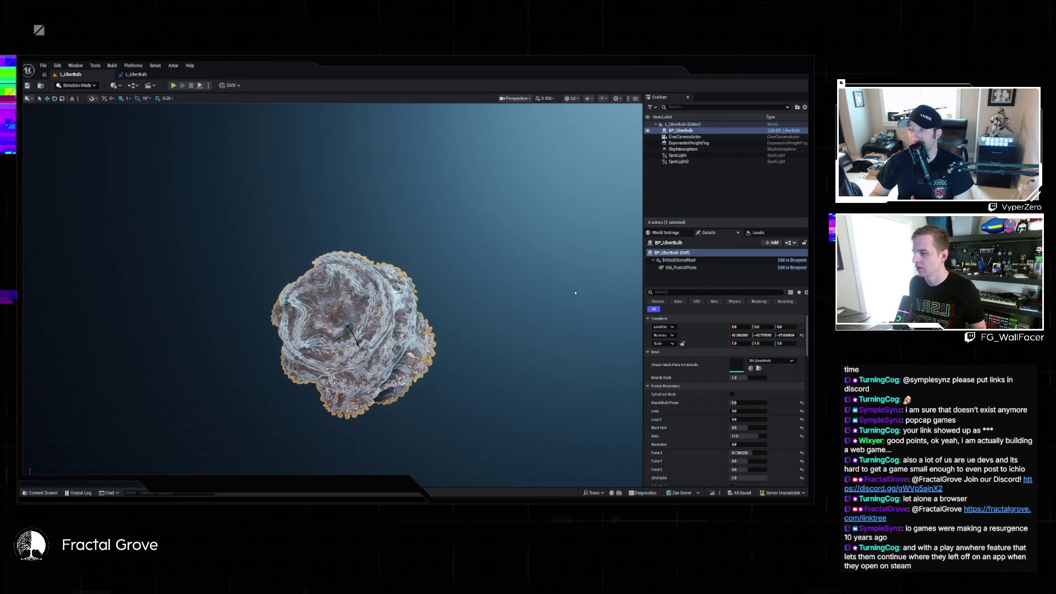
click(497, 295)
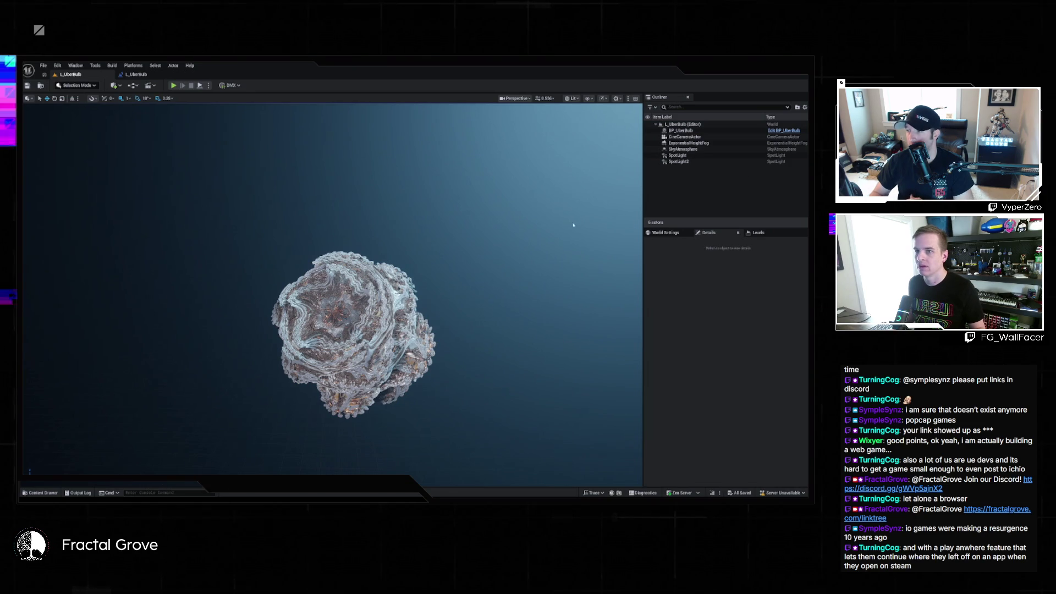
click(499, 290)
scroll(772, 355, down, 3)
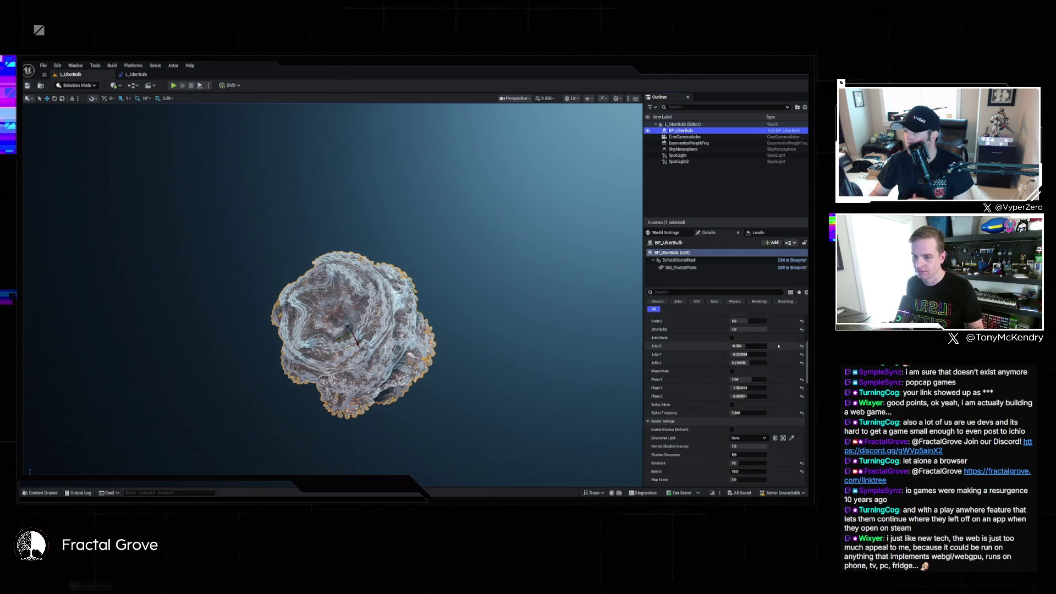
scroll(779, 347, down, 3)
scroll(777, 351, down, 2)
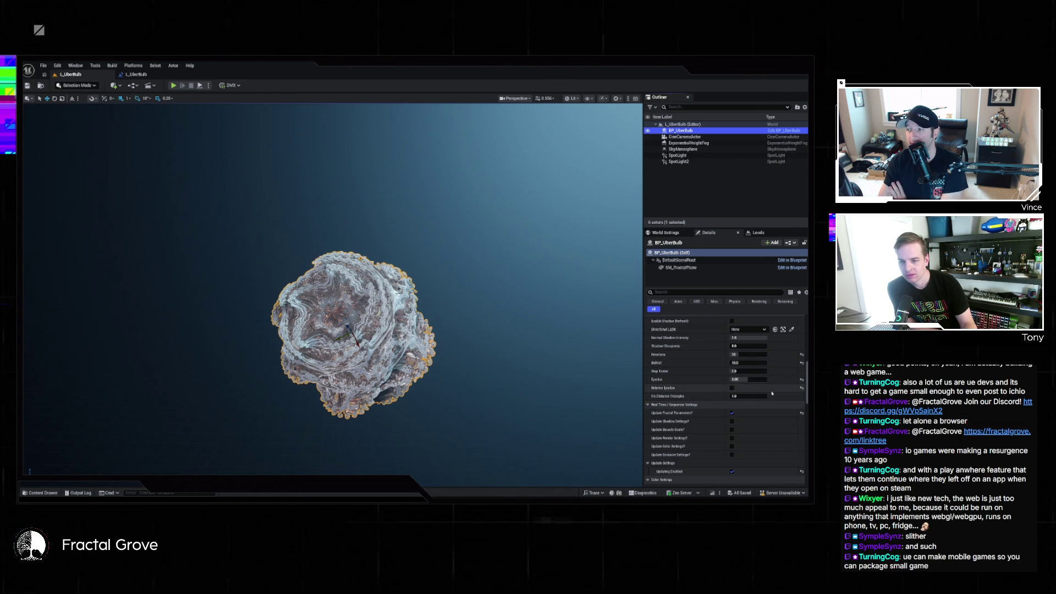
scroll(770, 390, up, 2)
scroll(772, 393, down, 1)
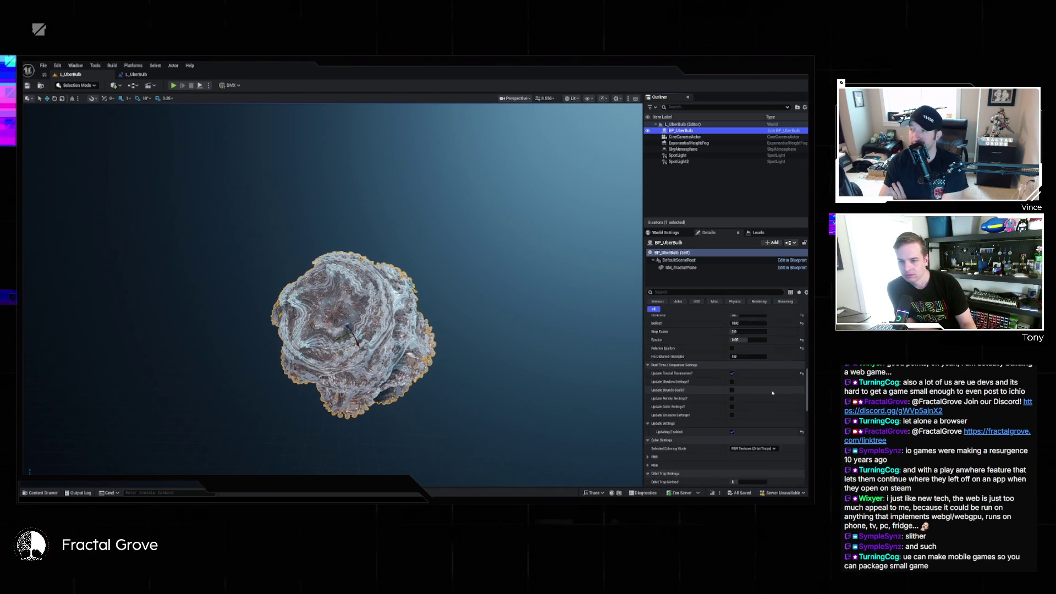
mouse_move(660, 418)
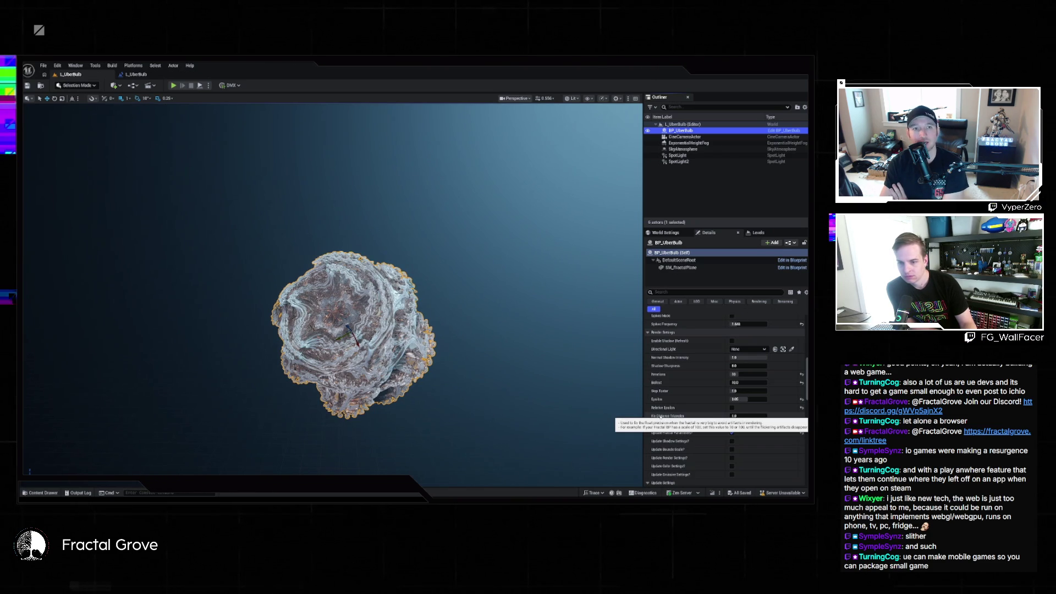
scroll(701, 326, up, 10)
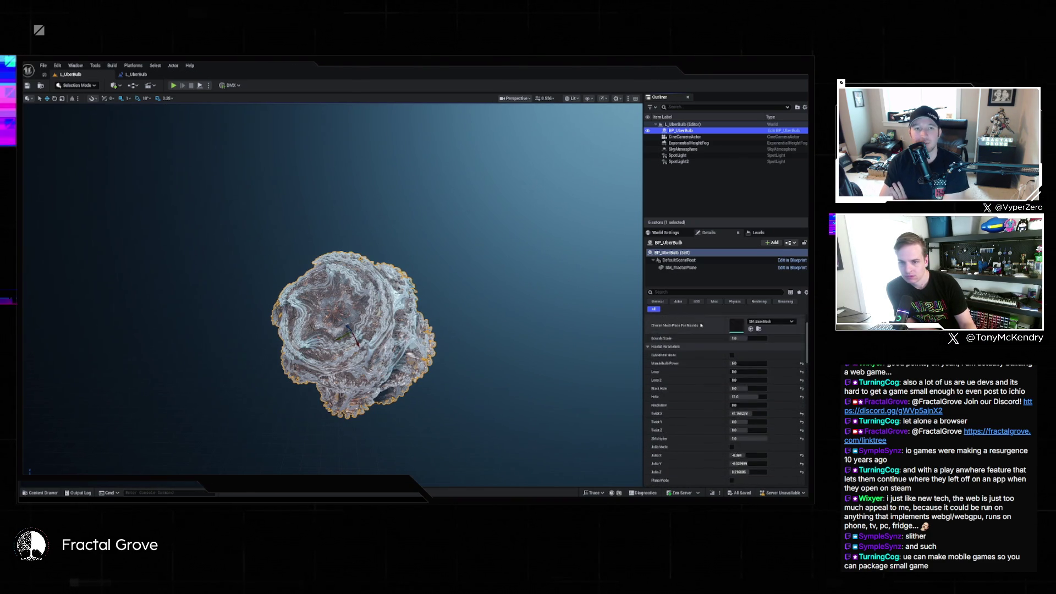
scroll(701, 325, up, 2)
scroll(701, 325, down, 15)
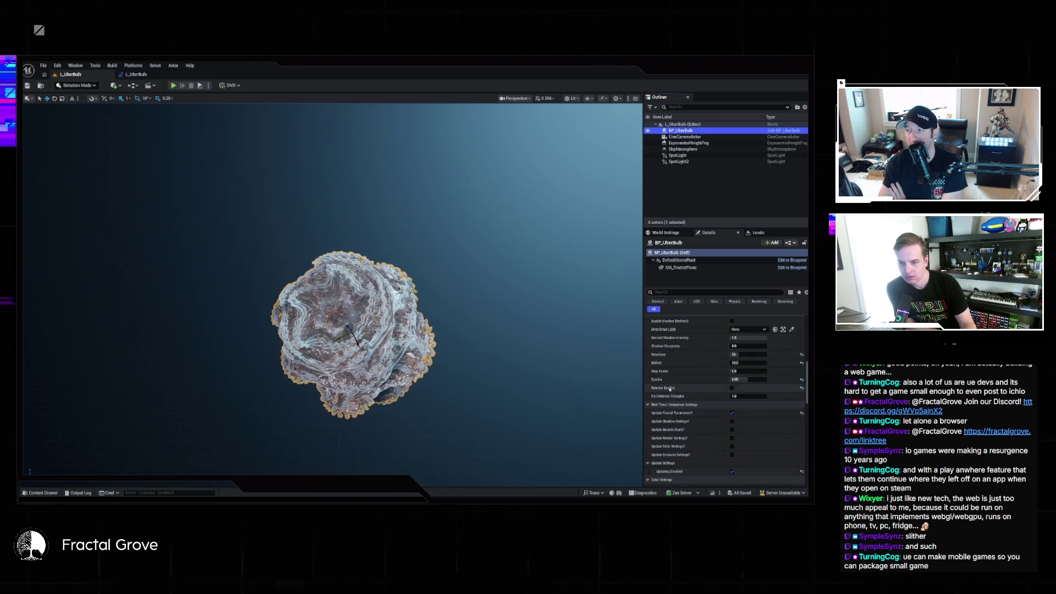
mouse_move(669, 389)
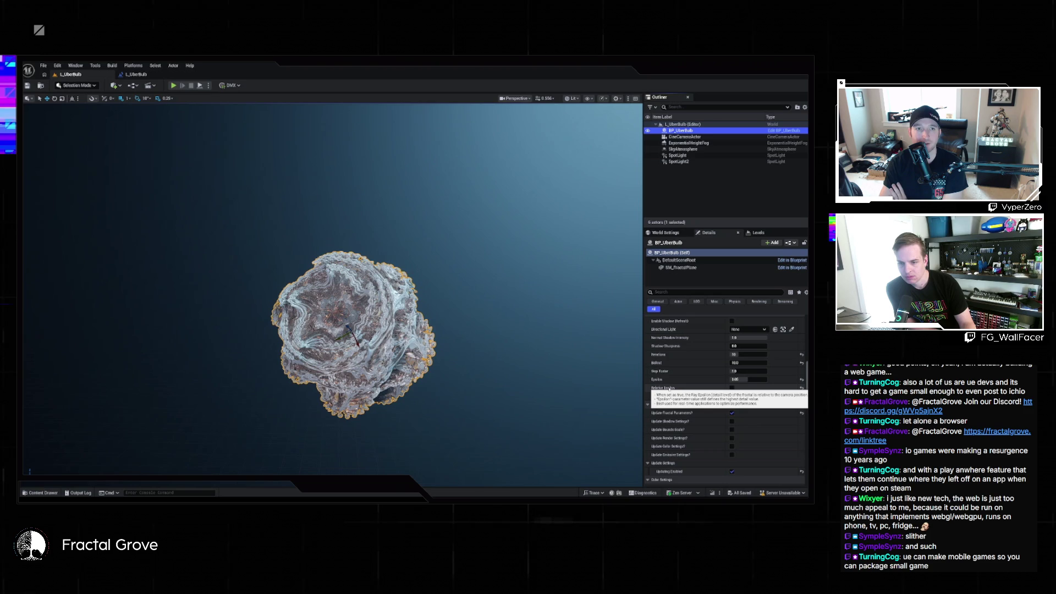
- Enable Relative Epsilon, set Epsilon to 0.1, and play the level to view the Mandelbulb
click(732, 388)
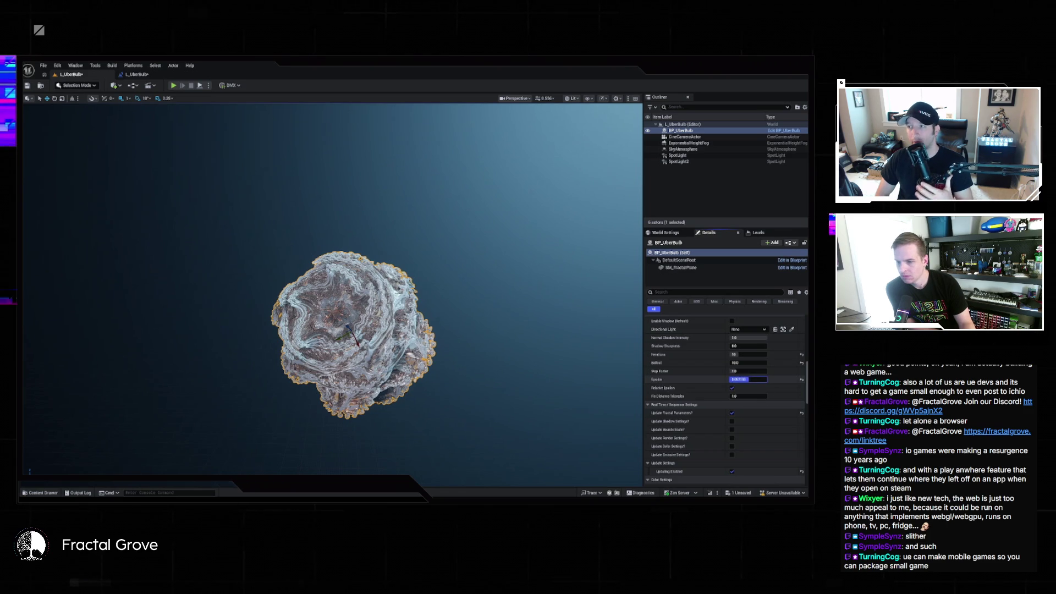
click(742, 379)
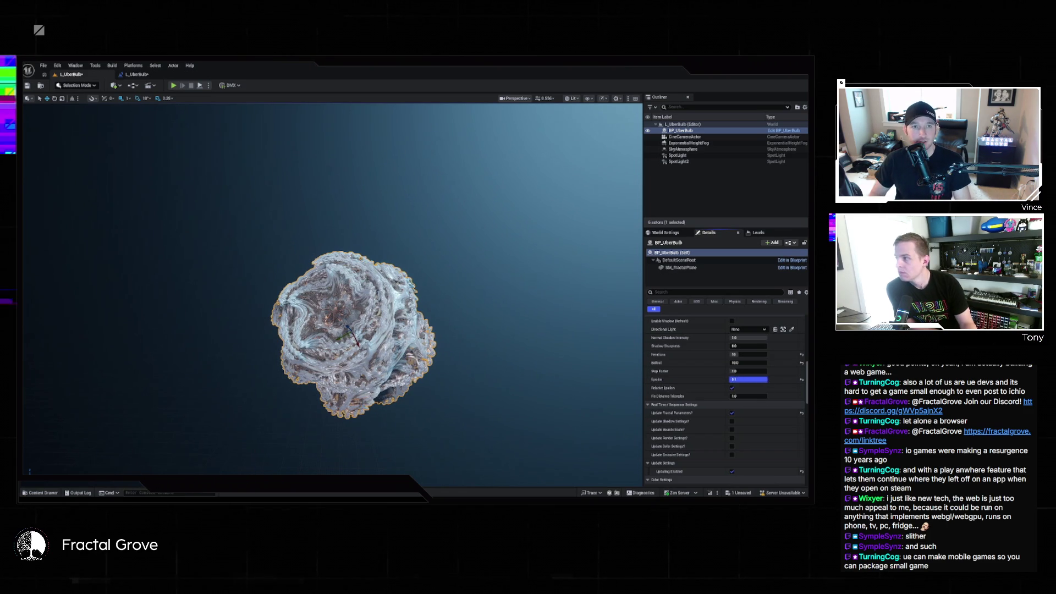
click(174, 85)
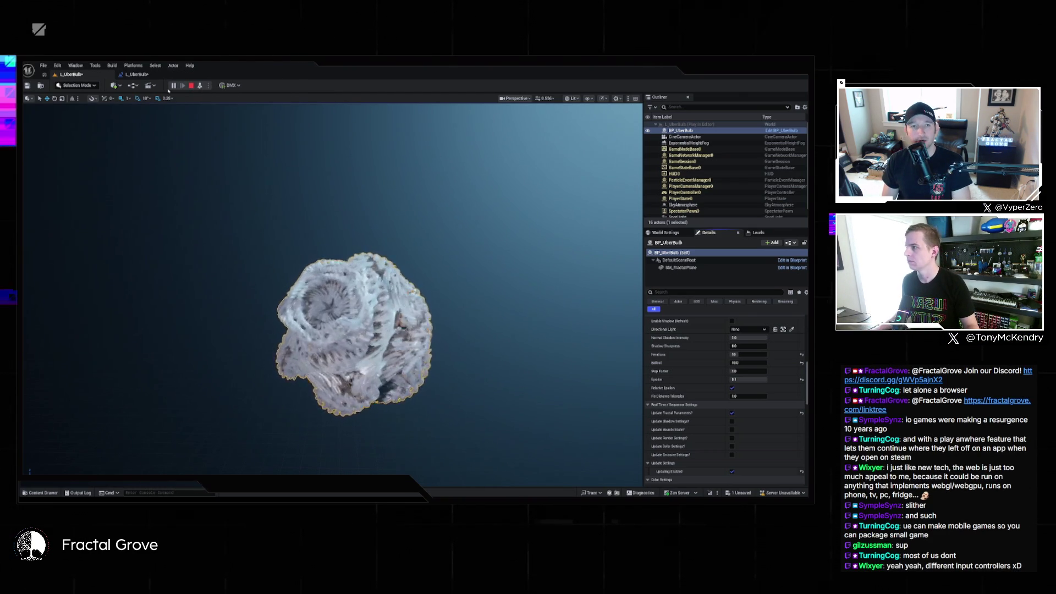
click(190, 85)
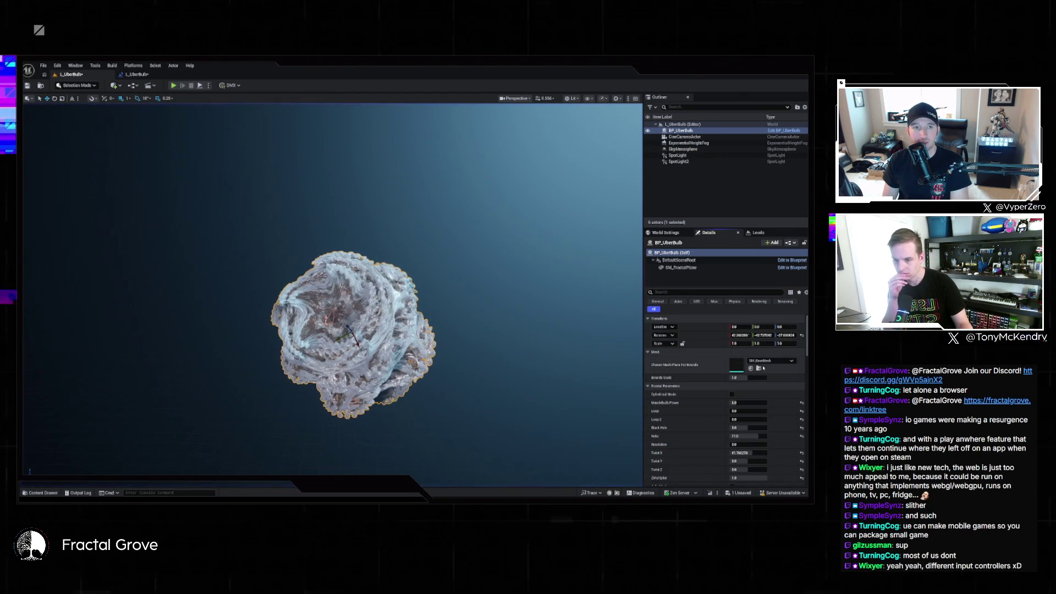
scroll(758, 374, down, 5)
scroll(758, 374, down, 10)
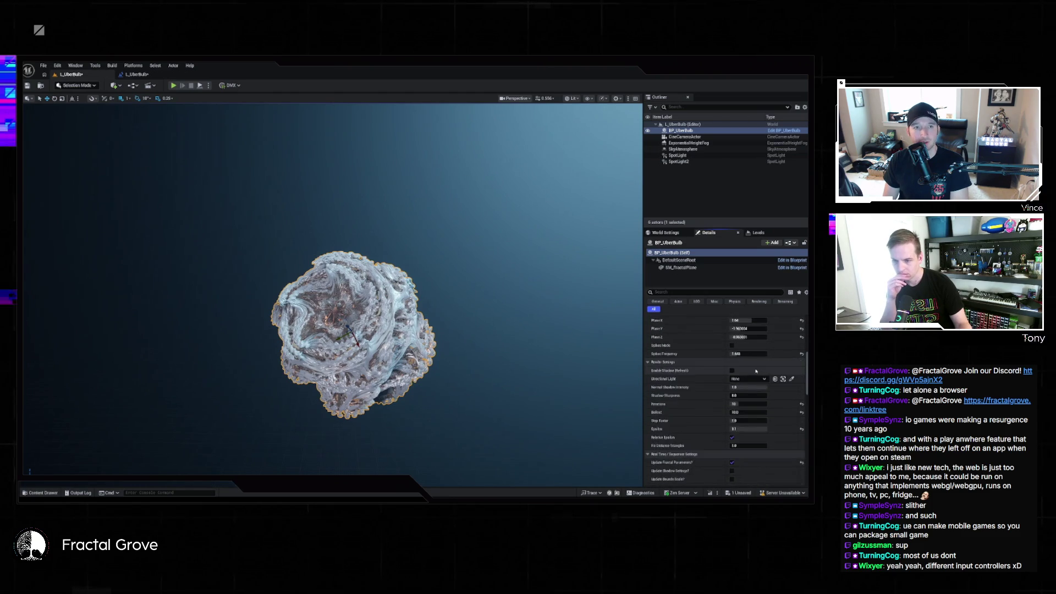
scroll(737, 388, down, 3)
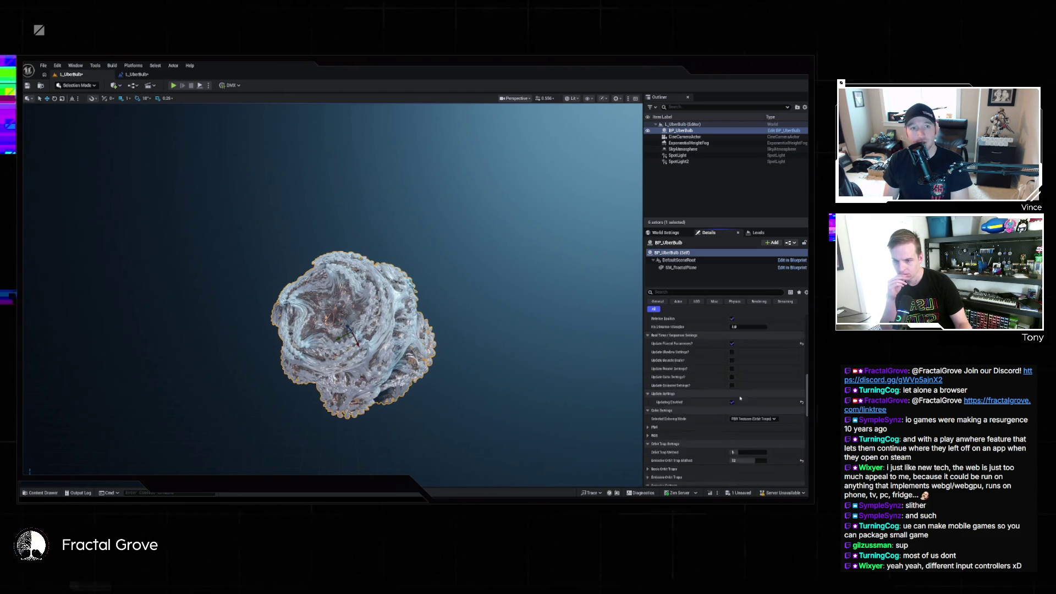
scroll(715, 404, down, 6)
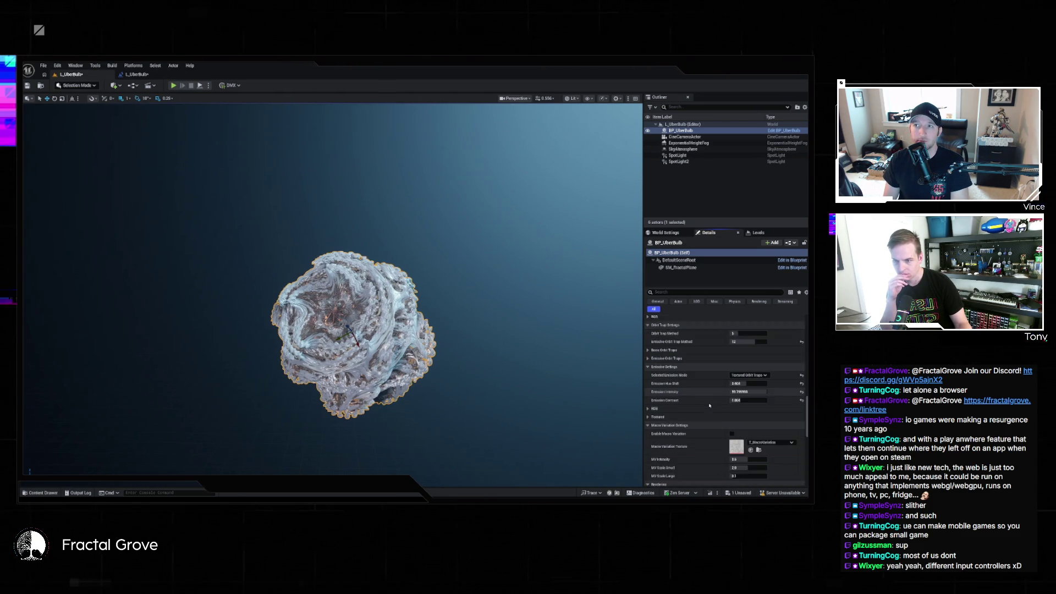
scroll(702, 404, down, 3)
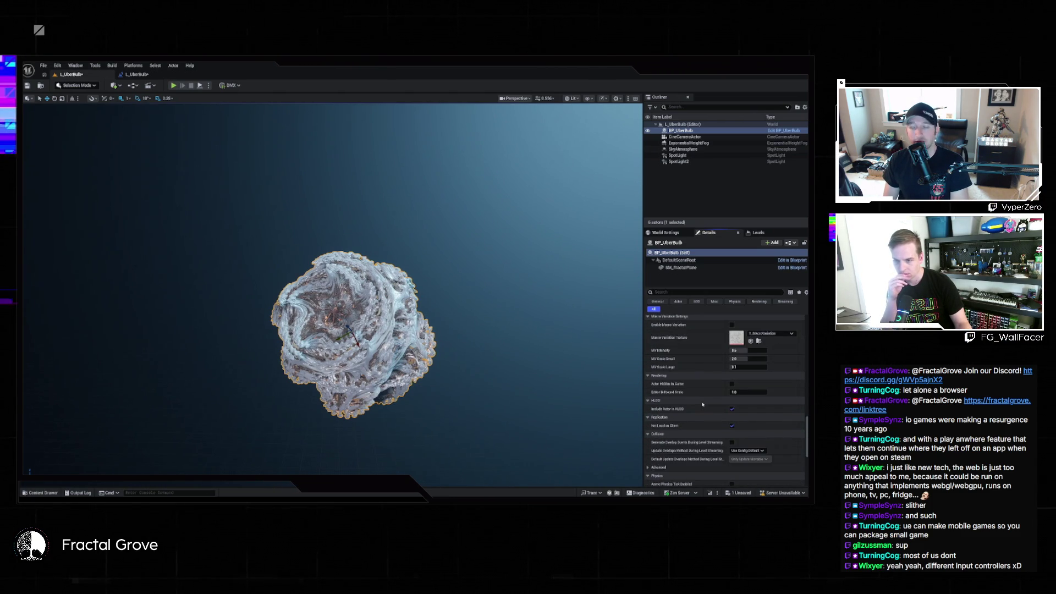
scroll(702, 404, up, 4)
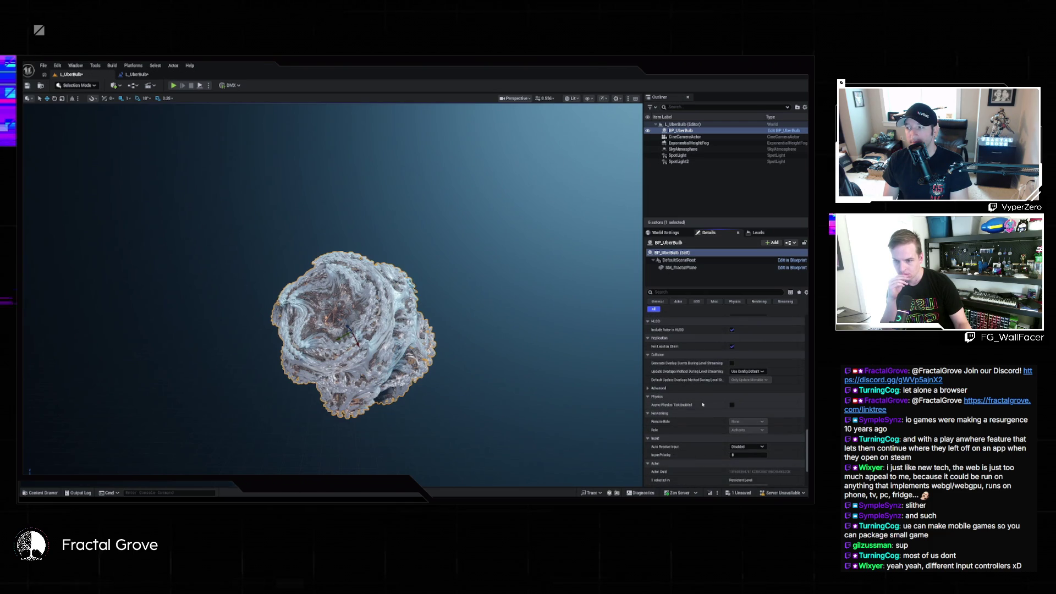
scroll(700, 406, up, 5)
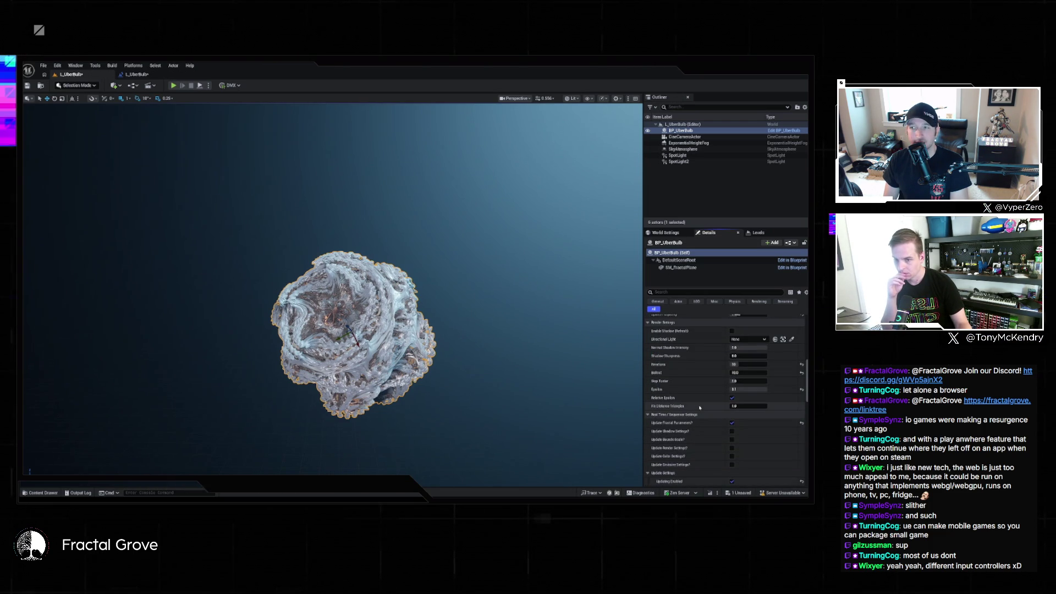
scroll(698, 408, up, 5)
scroll(691, 409, up, 7)
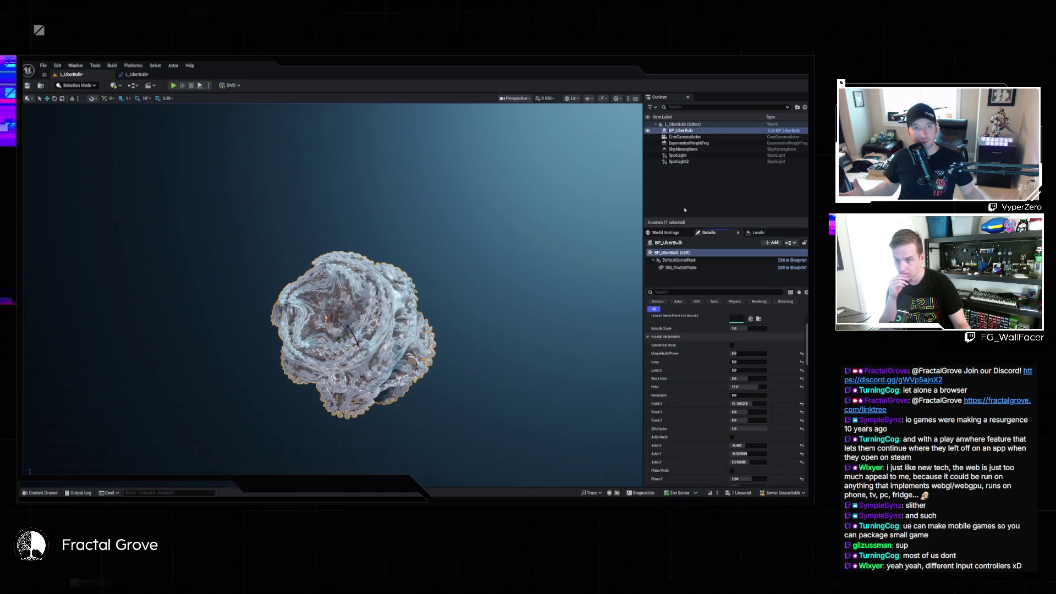
click(452, 278)
key(ctrl+z)
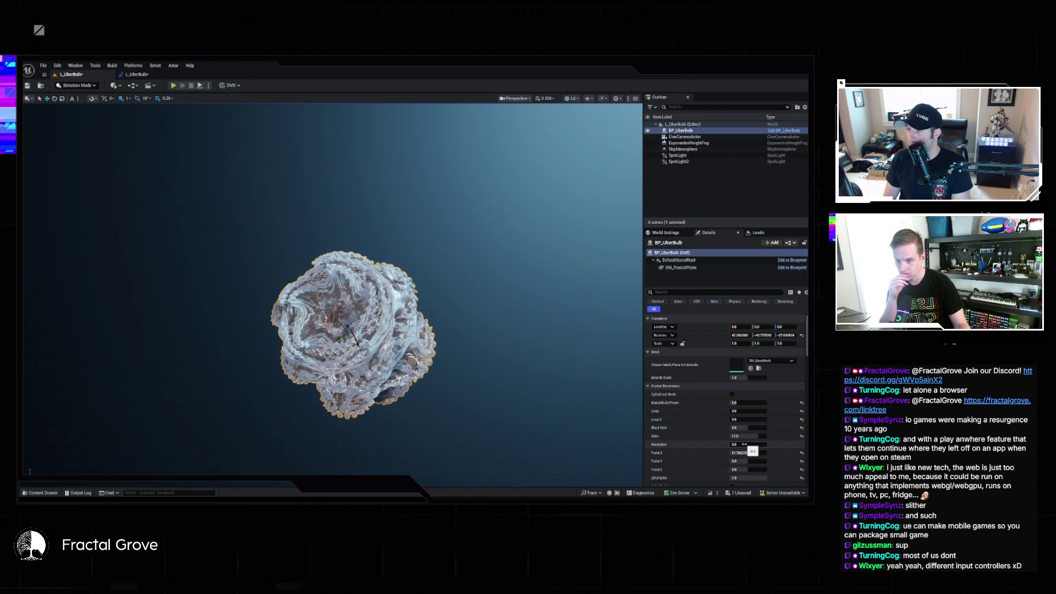
scroll(748, 443, down, 3)
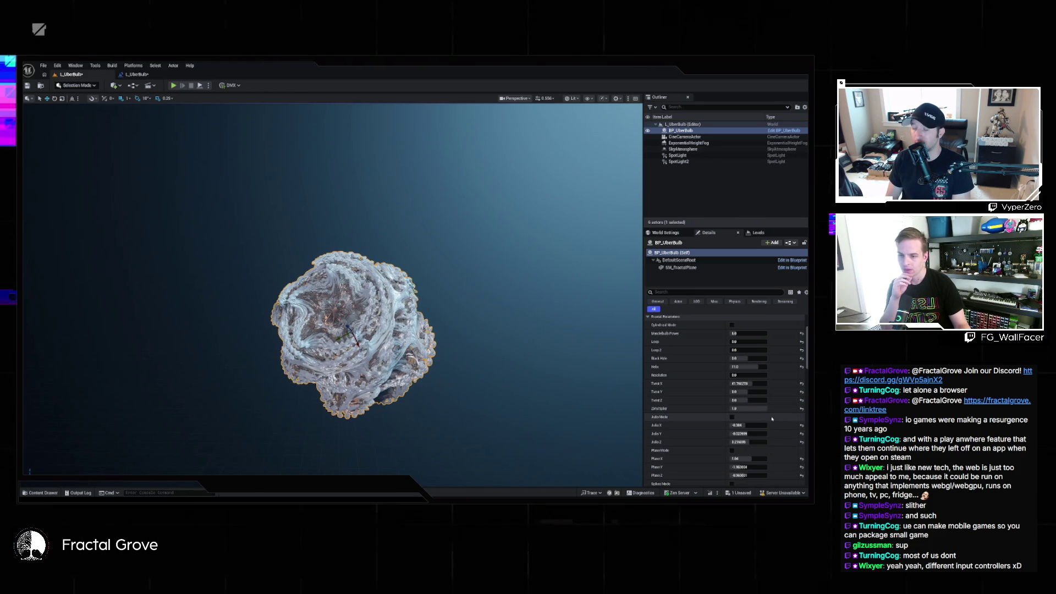
scroll(771, 419, down, 3)
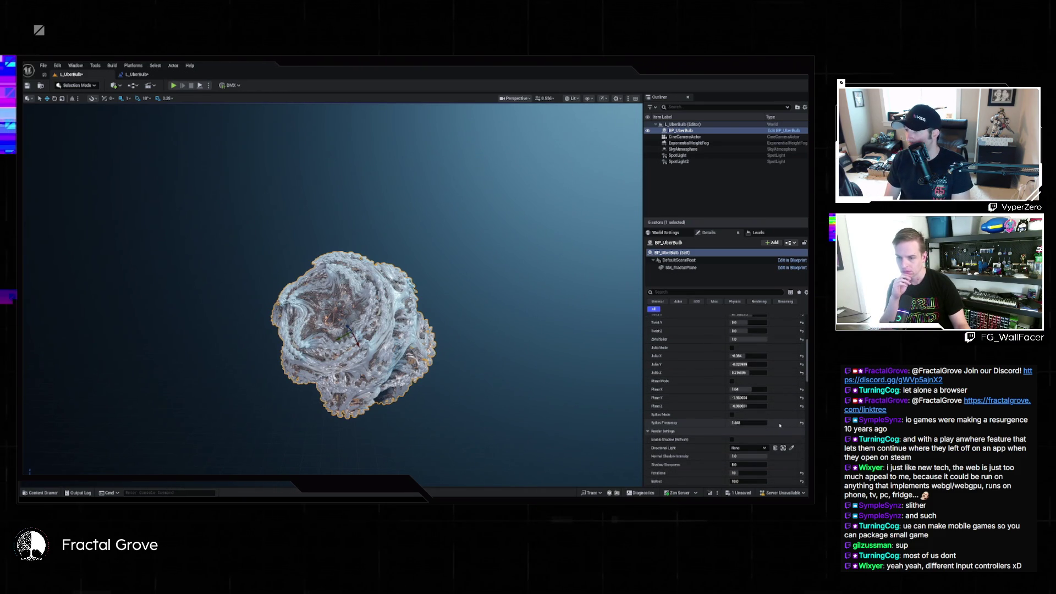
scroll(726, 412, down, 3)
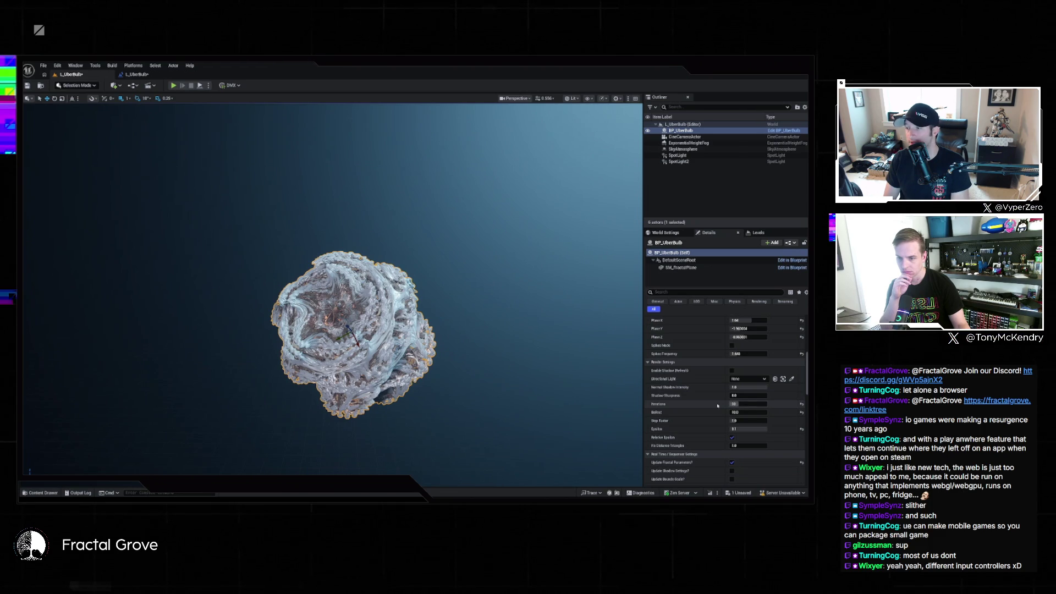
mouse_move(658, 404)
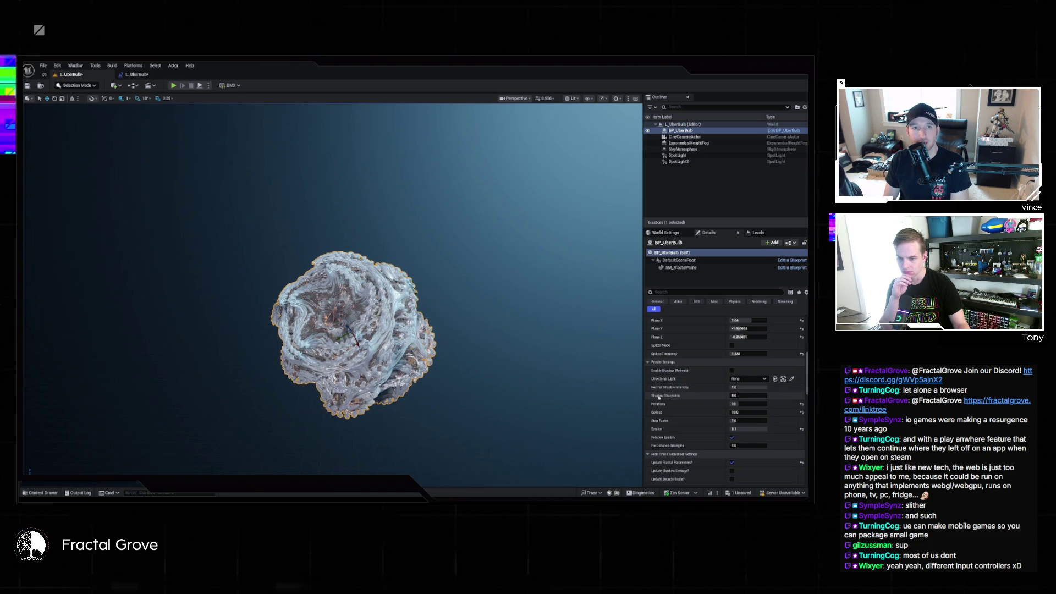
scroll(674, 437, down, 3)
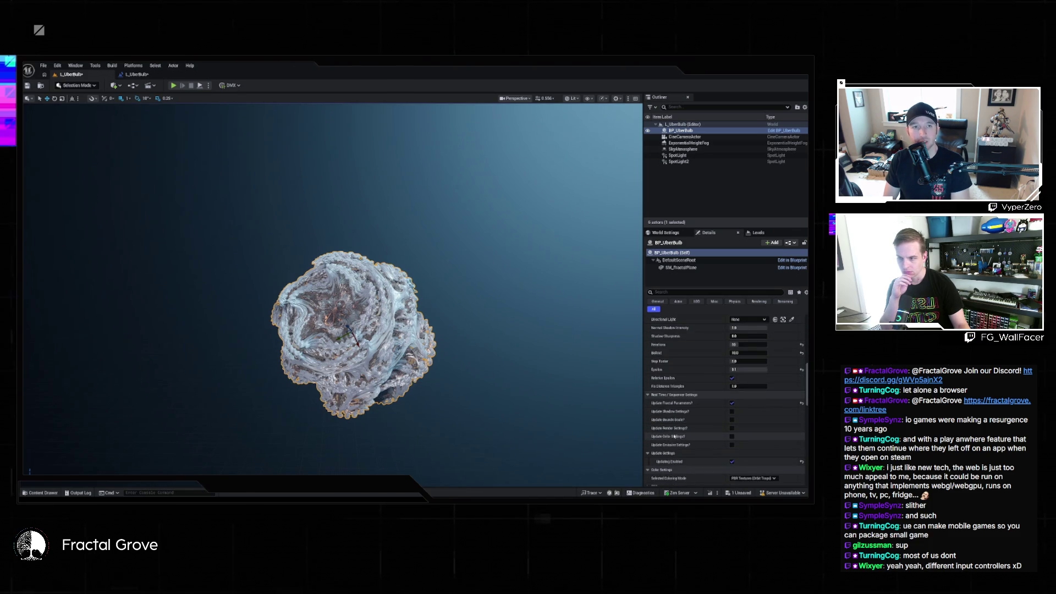
scroll(674, 437, up, 1)
click(135, 73)
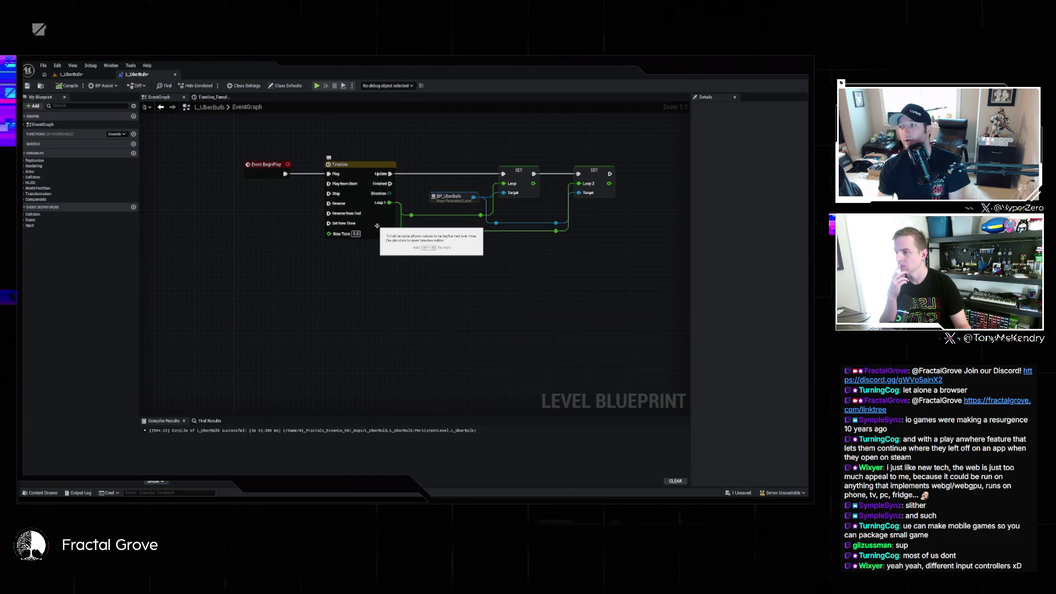
- Open the Timeline node and set its length to 300 seconds
click(376, 225)
double_click(377, 225)
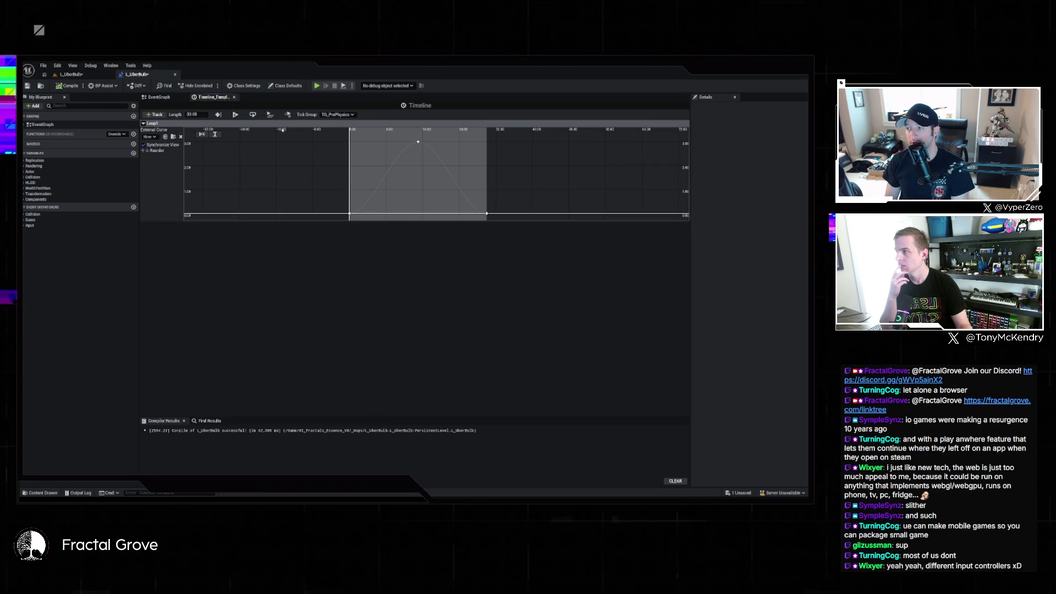
text(300)
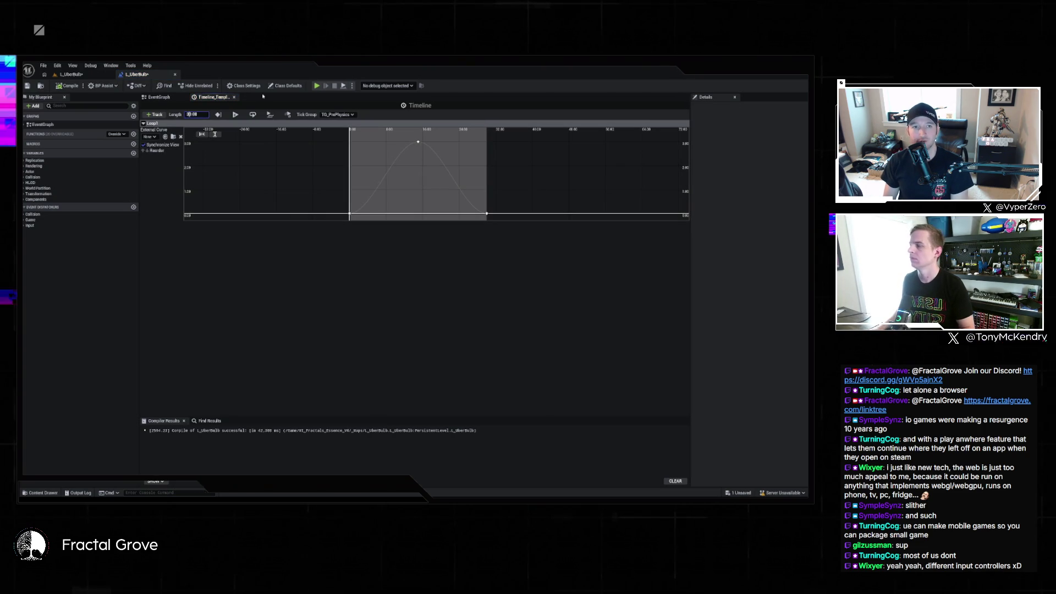
key(Return)
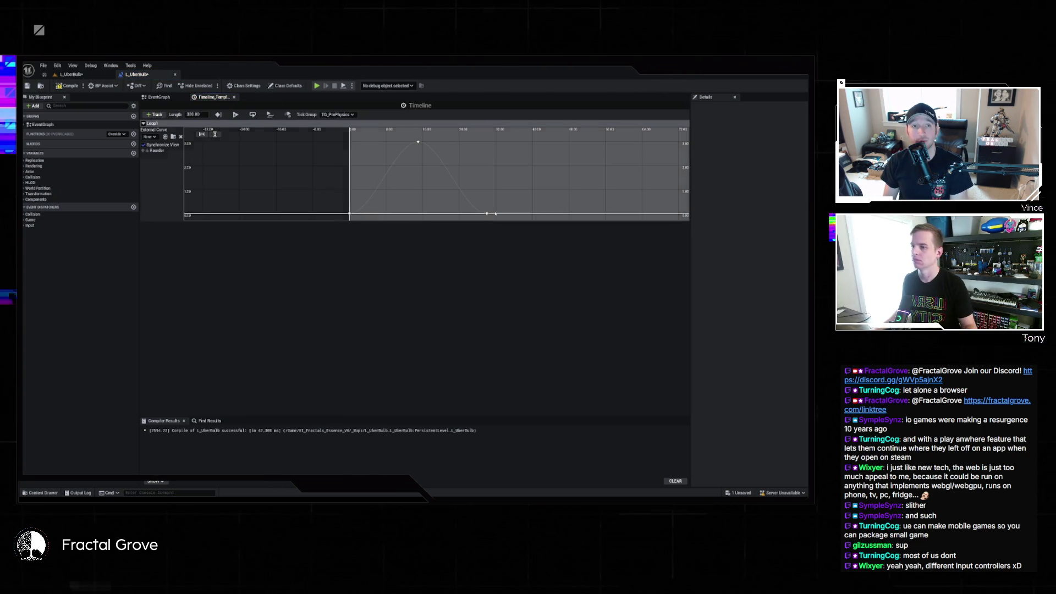
- Move the curve's peak keyframe to 160 seconds
text(300.0)
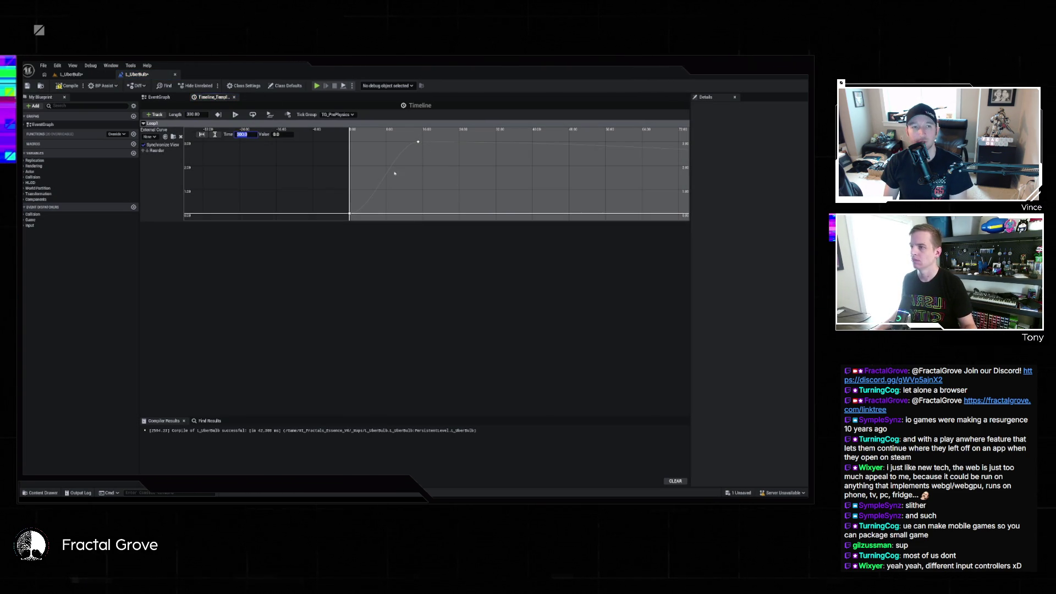
click(418, 142)
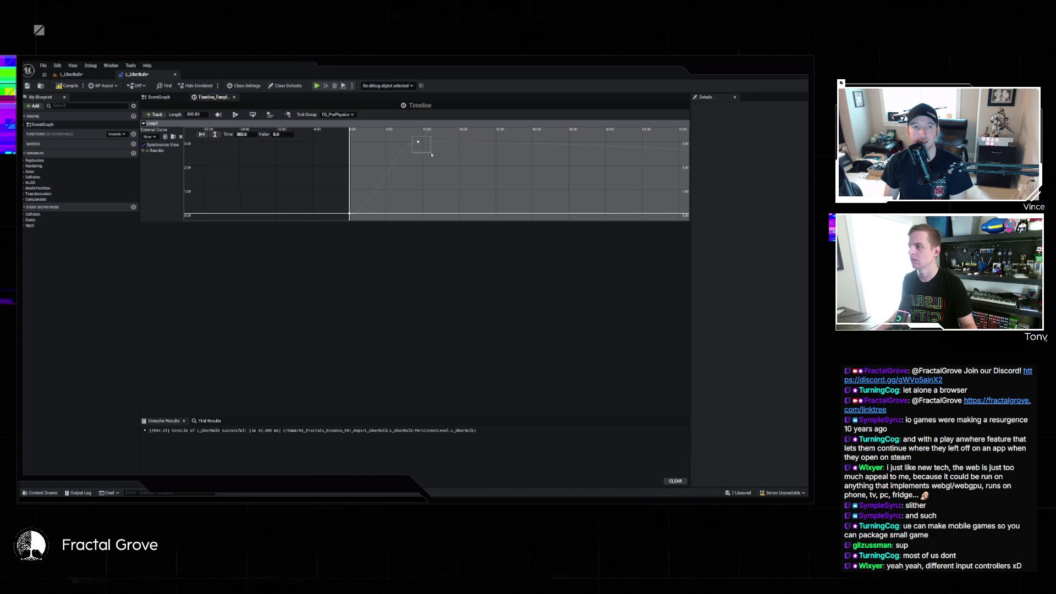
key(Return)
click(250, 135)
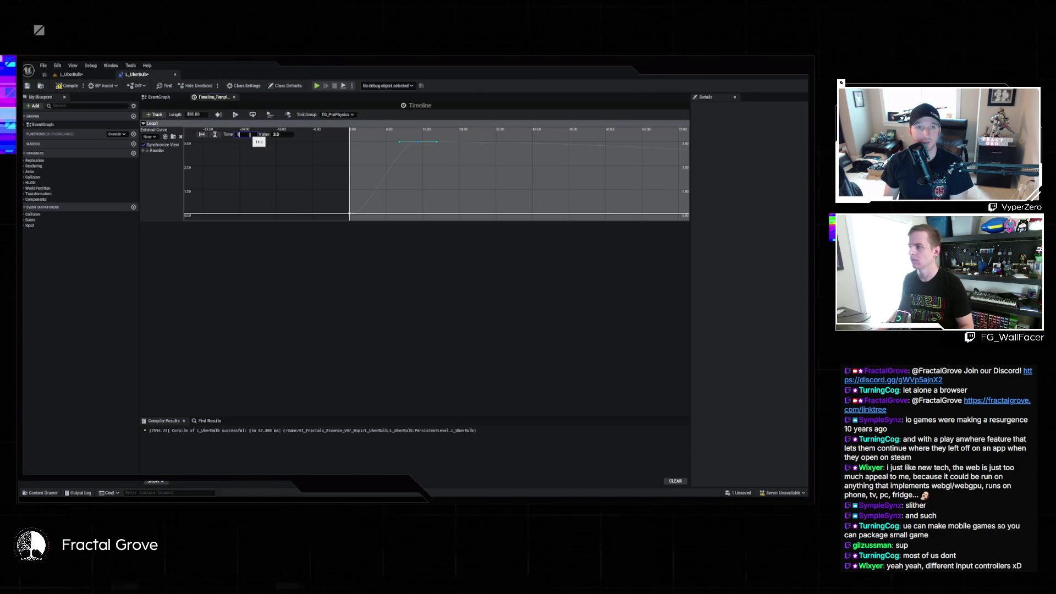
key(Return)
- Save the level blueprint and return to the level view
scroll(557, 193, down, 5)
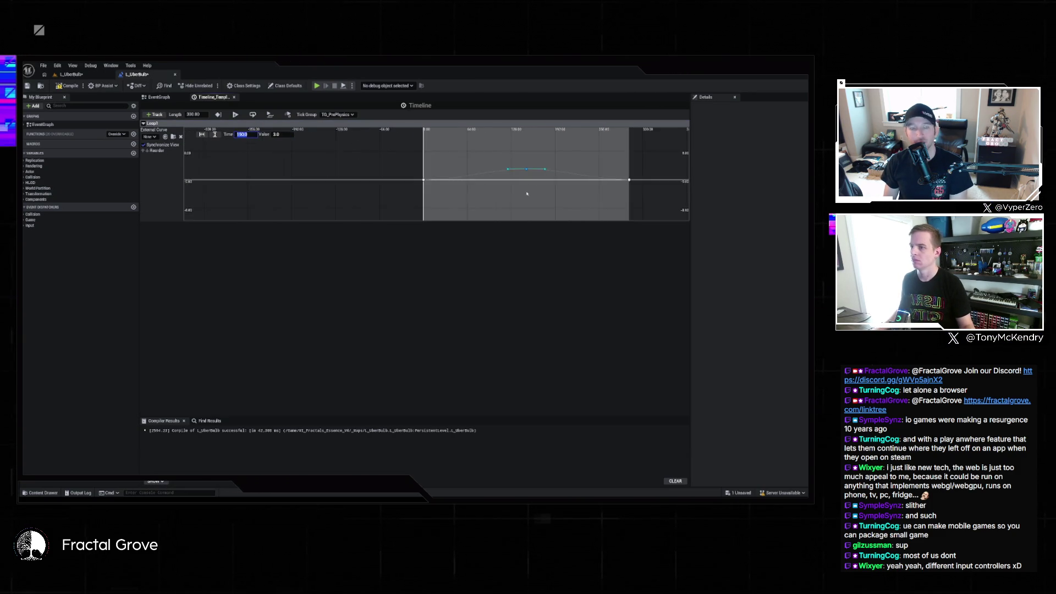
key(ctrl+s)
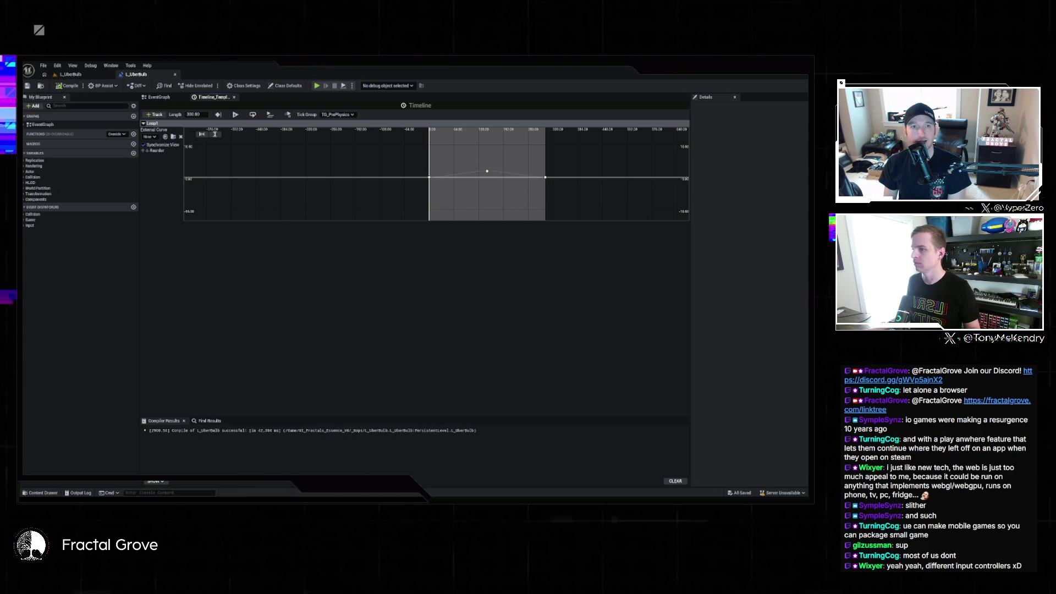
click(70, 74)
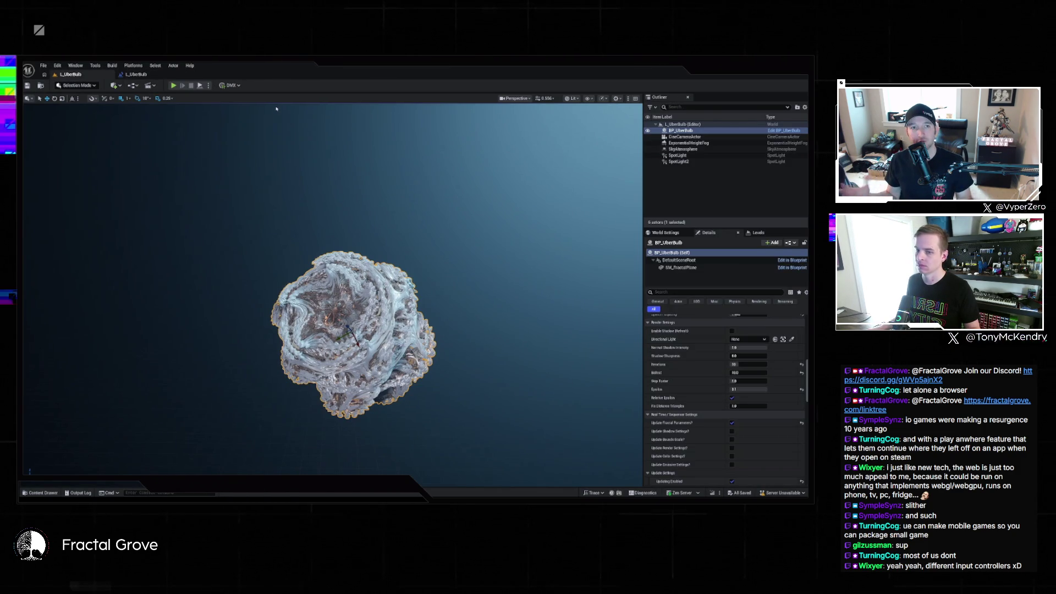
- Play the level, select BP_UberBulb, and expand the viewport to full window with F11
click(173, 85)
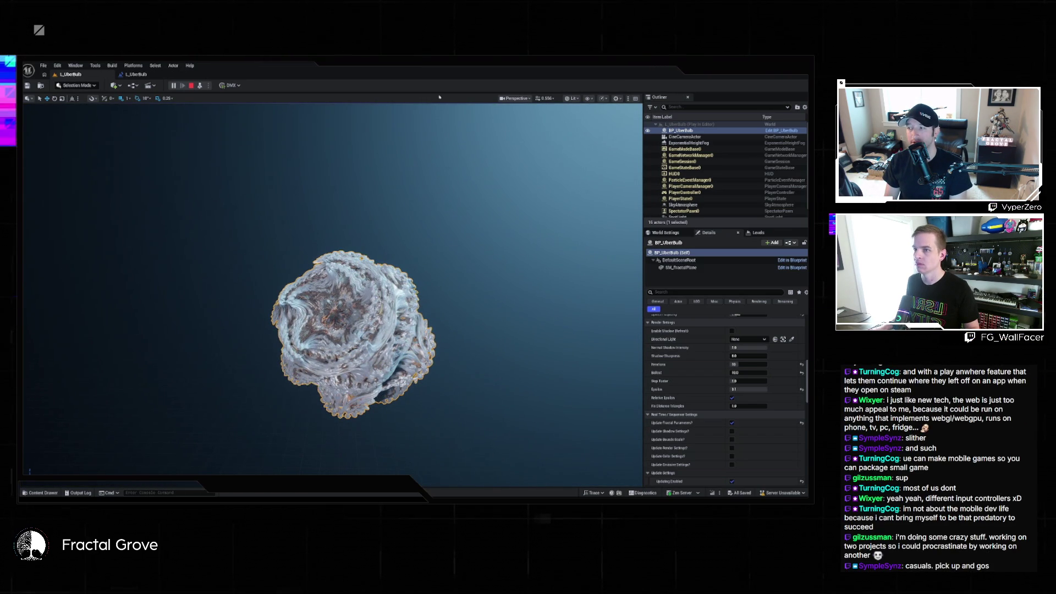
click(716, 132)
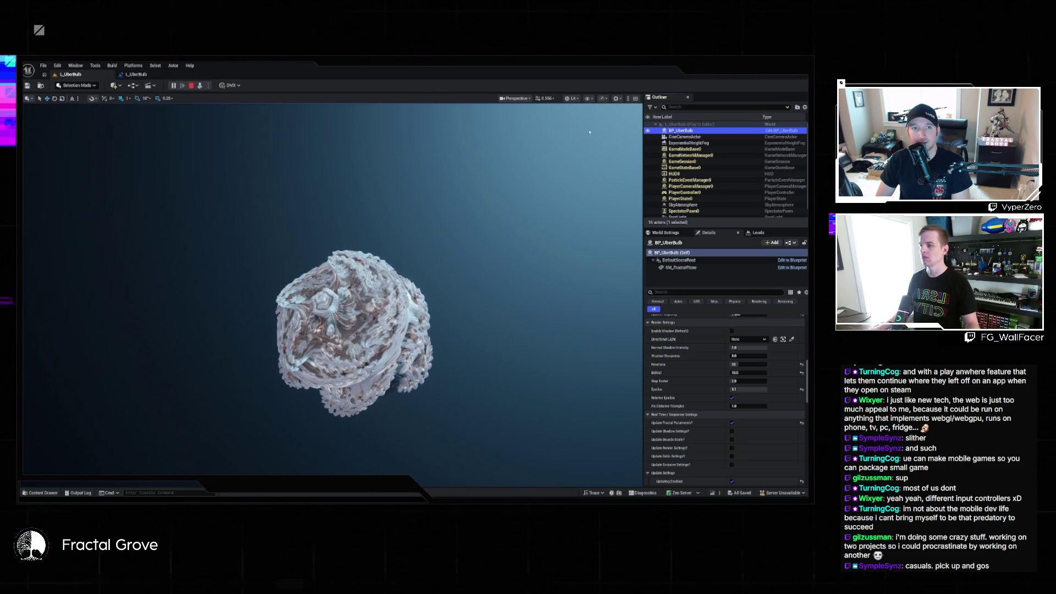
click(589, 132)
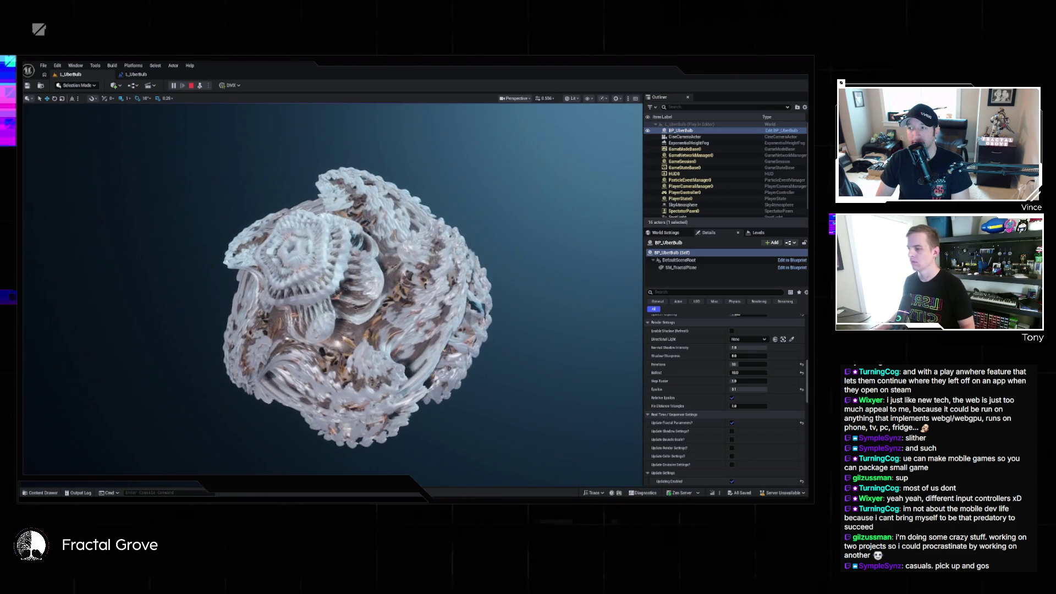
key(F11)
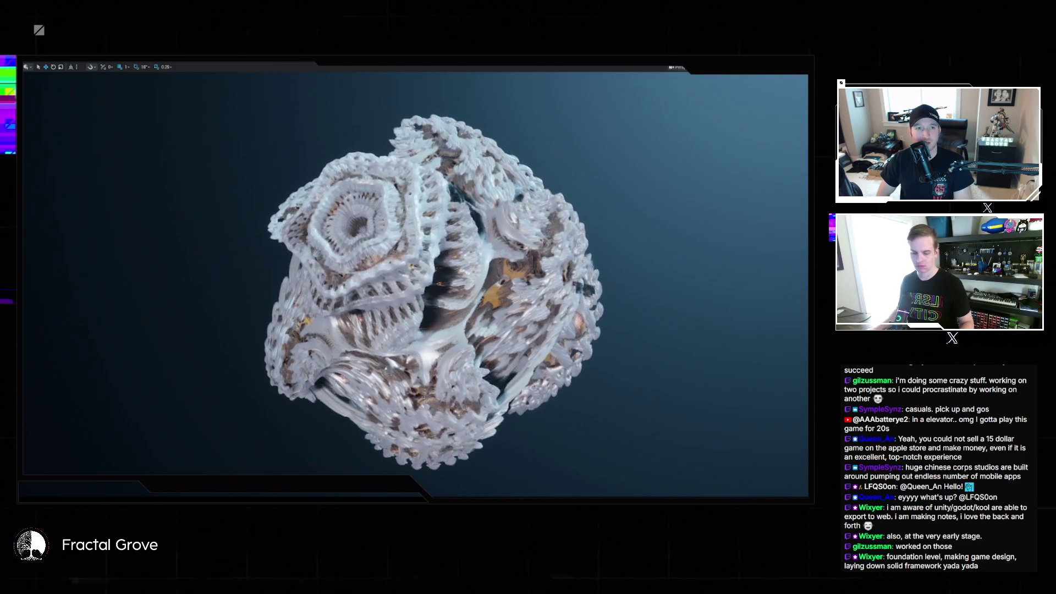
- Exit immersive mode with F11 and stop the Play In Editor session with Esc
key(F11)
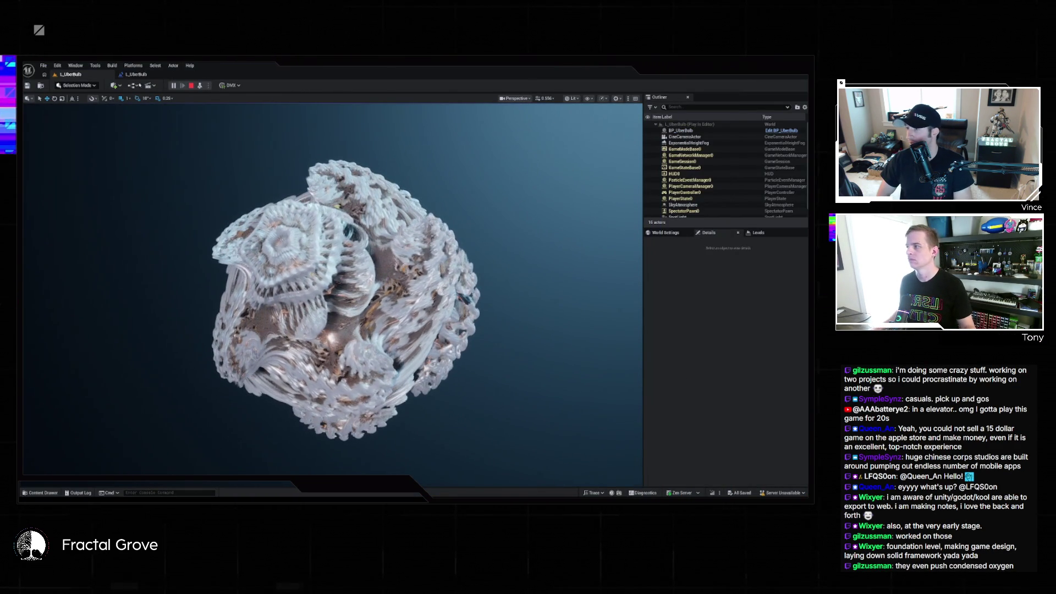
key(Escape)
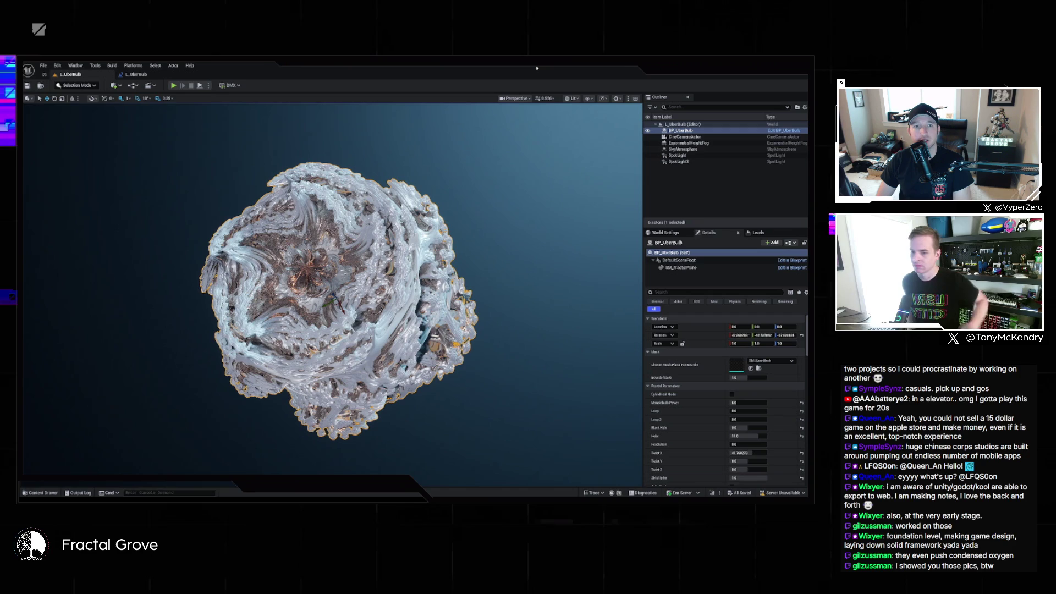
- Scroll the Details panel to Color Settings and expand the PBR texture settings
scroll(697, 400, down, 10)
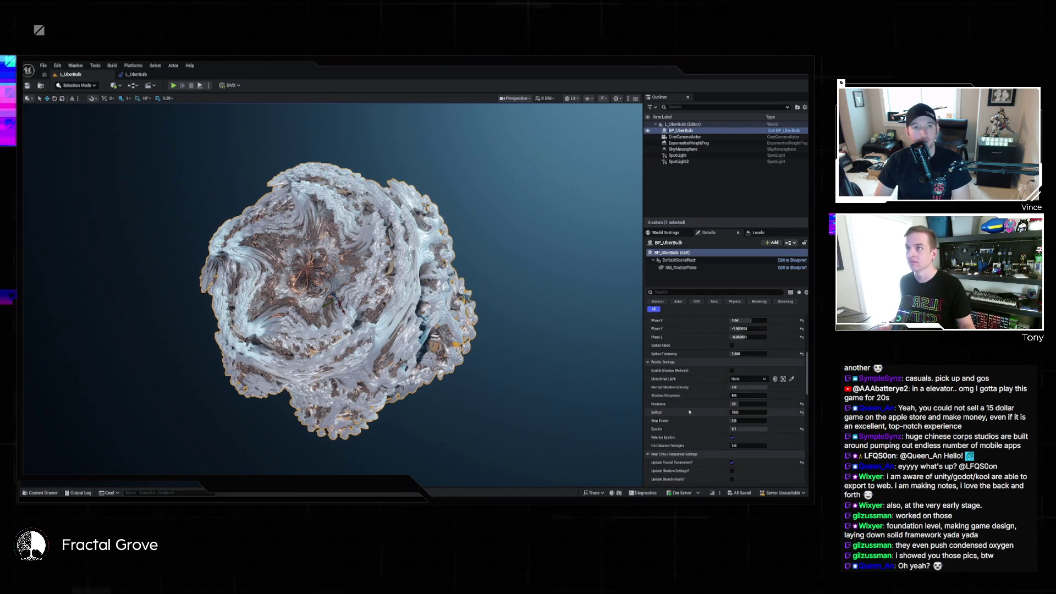
scroll(698, 407, down, 4)
scroll(699, 408, down, 2)
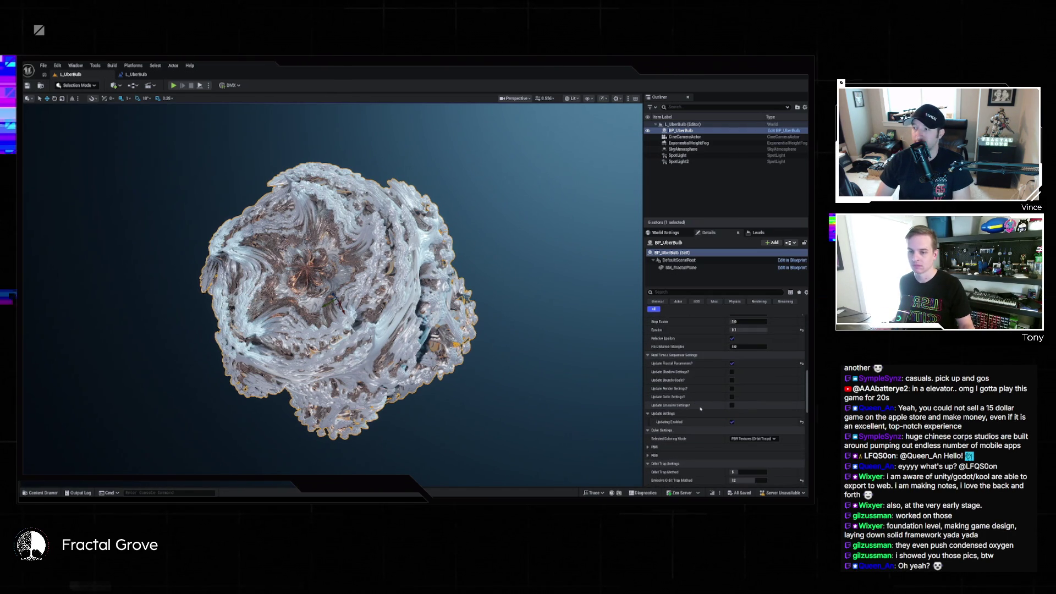
scroll(701, 401, up, 2)
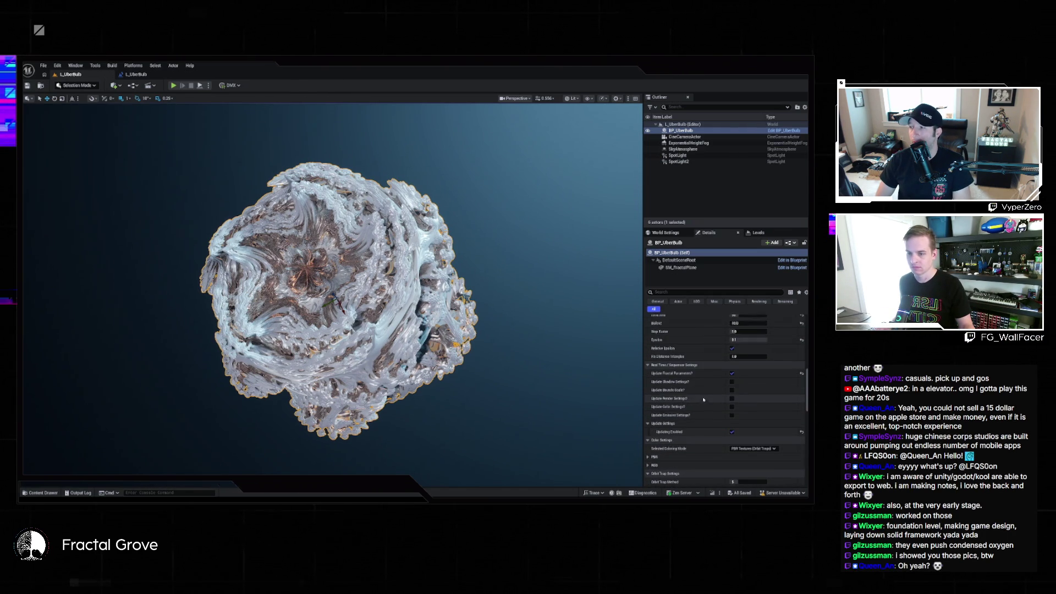
scroll(704, 400, down, 5)
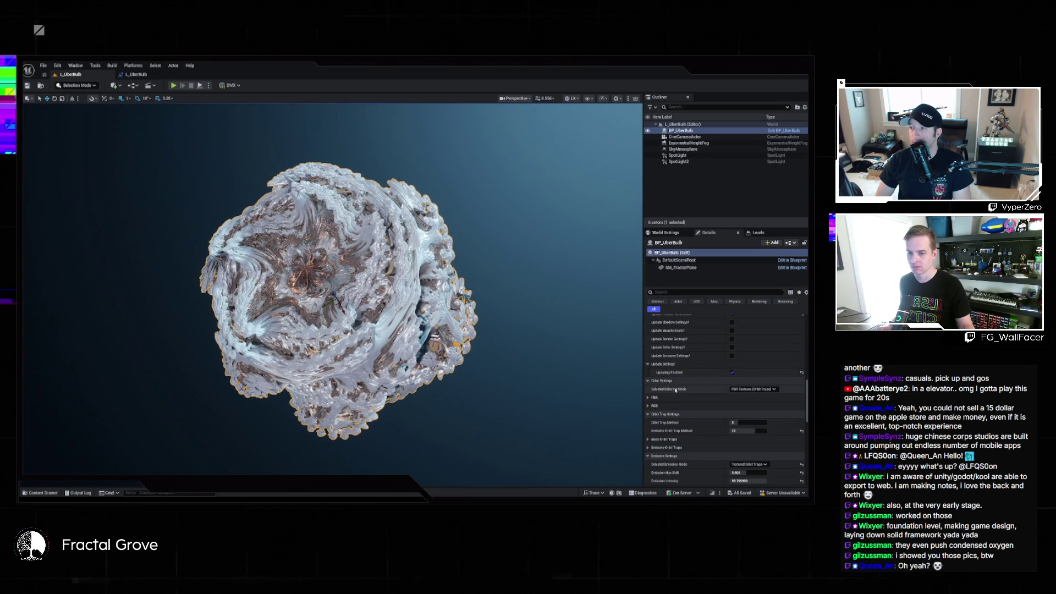
click(694, 397)
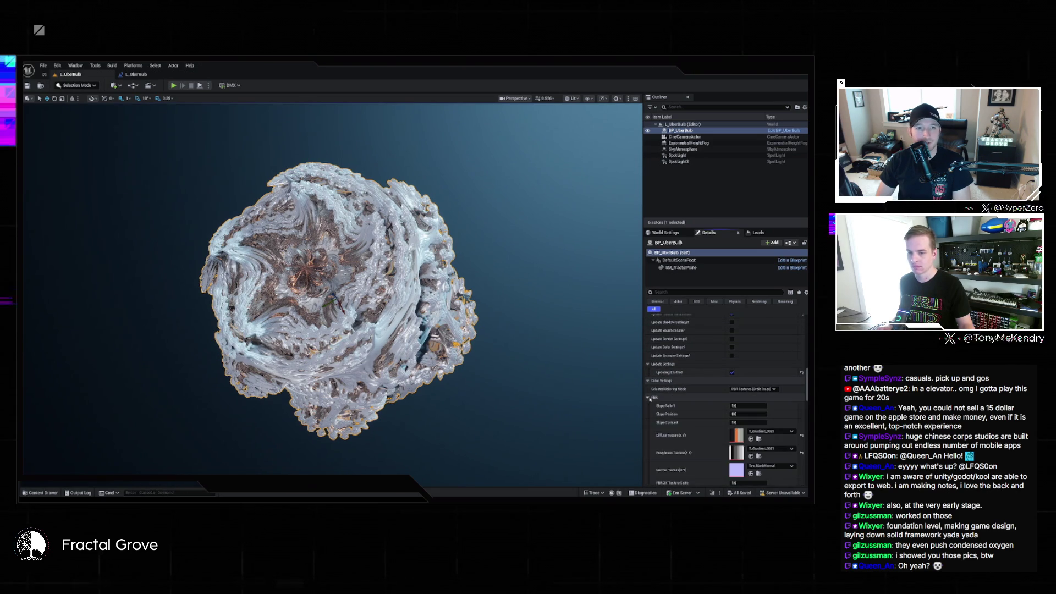
scroll(694, 403, down, 4)
scroll(762, 351, up, 1)
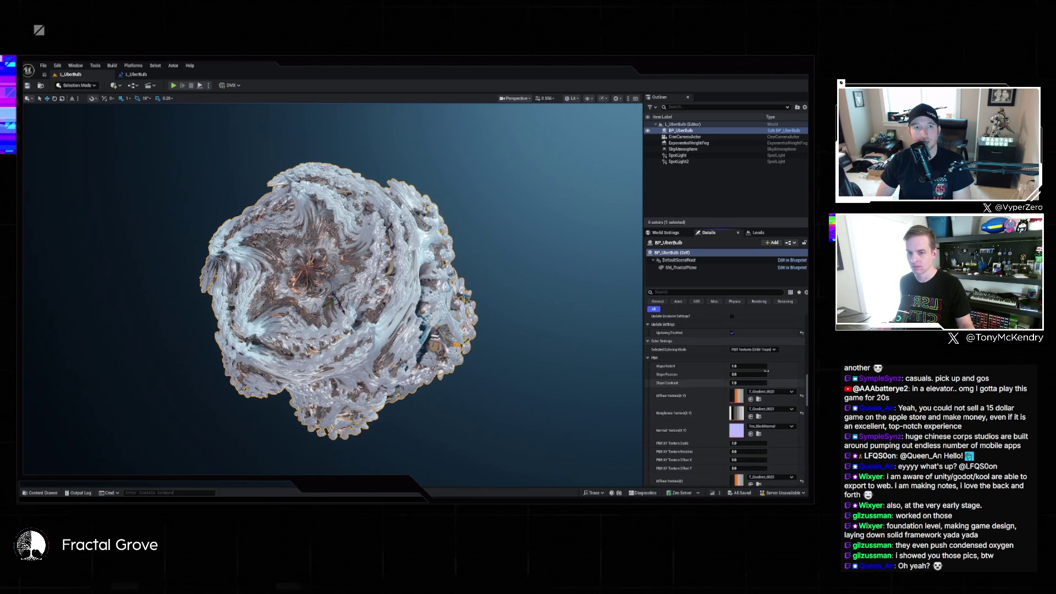
- Set Selected Coloring Mode to RGB Colors, collapse PBR and expand the RGB settings
click(762, 350)
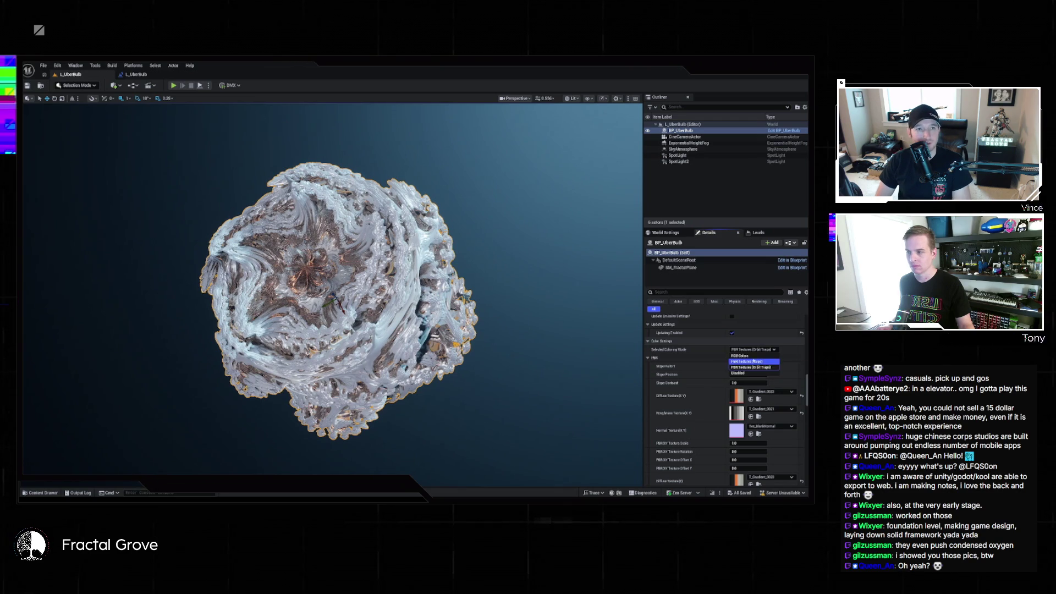
click(754, 356)
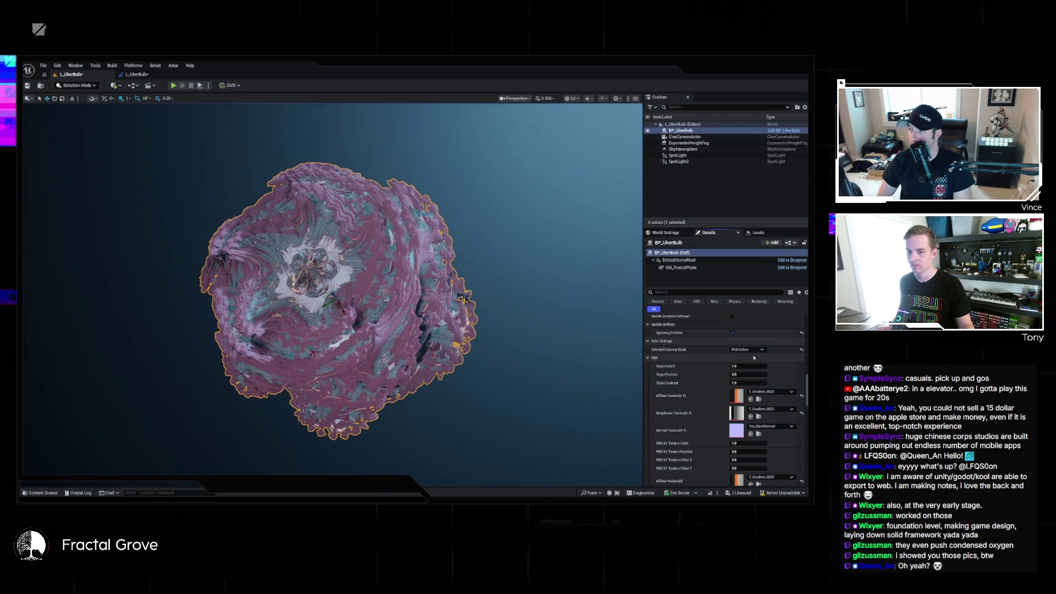
click(648, 358)
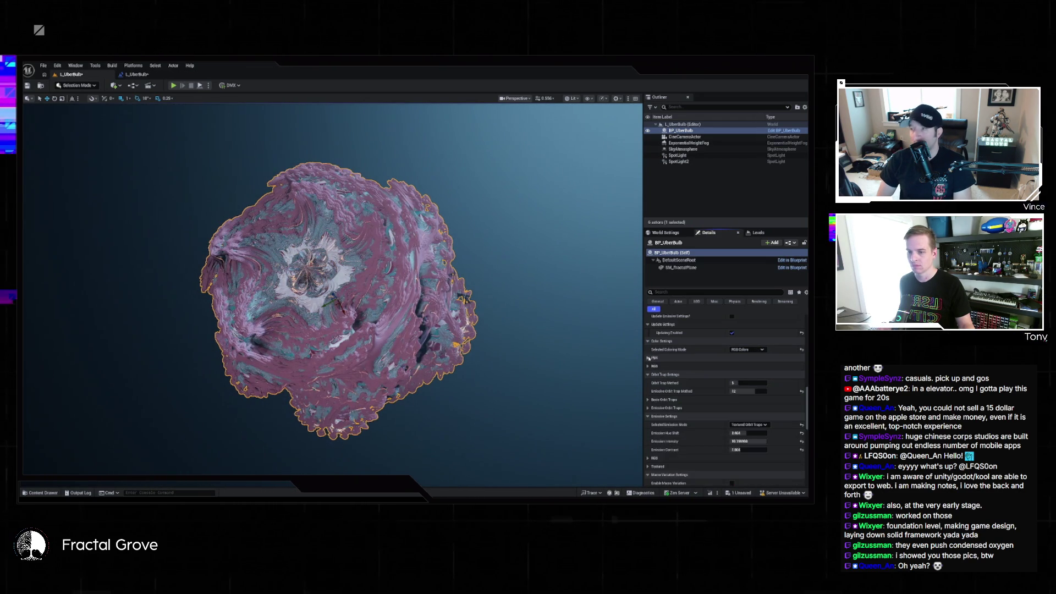
click(647, 366)
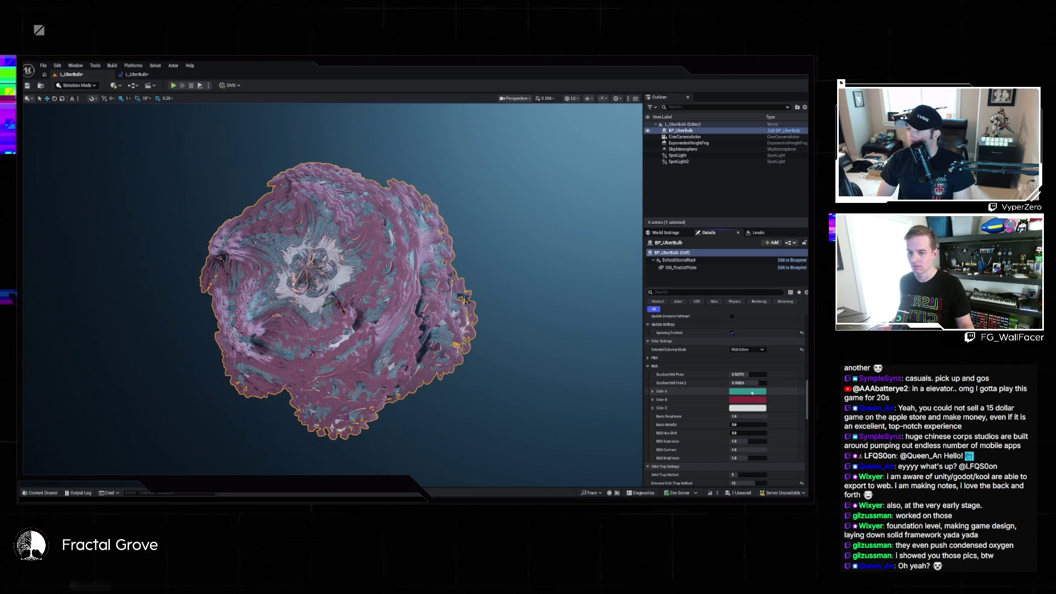
- Set the fractal's Color A to black
click(749, 392)
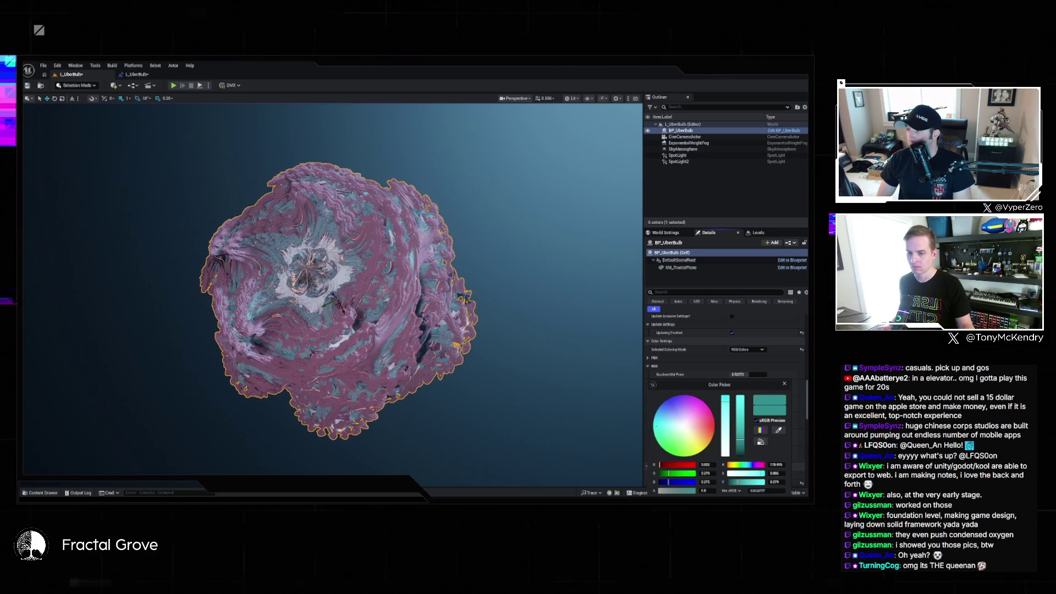
drag(741, 404, 740, 455)
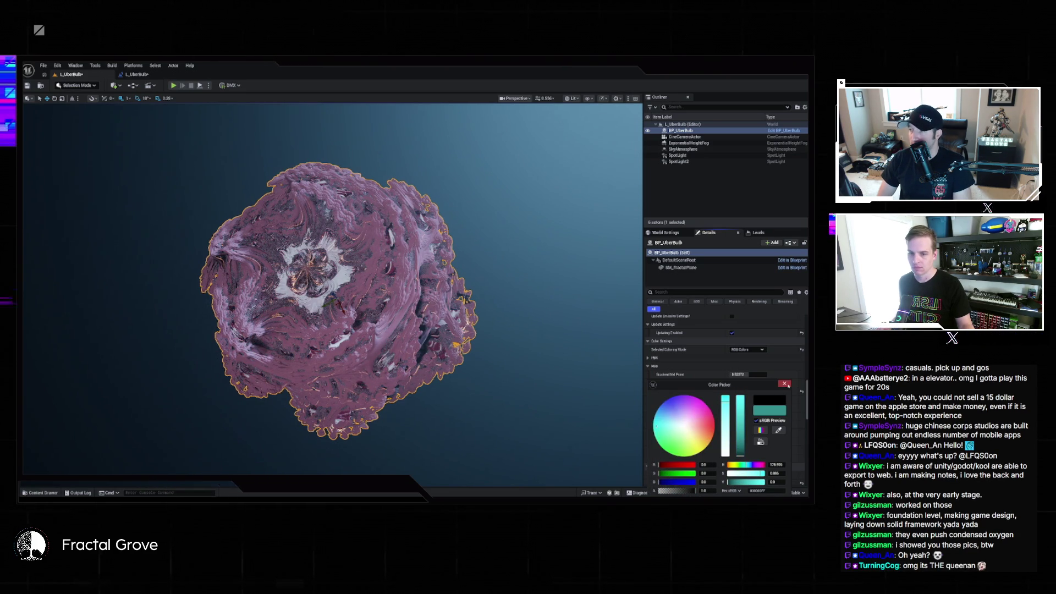
drag(687, 385, 609, 316)
click(661, 451)
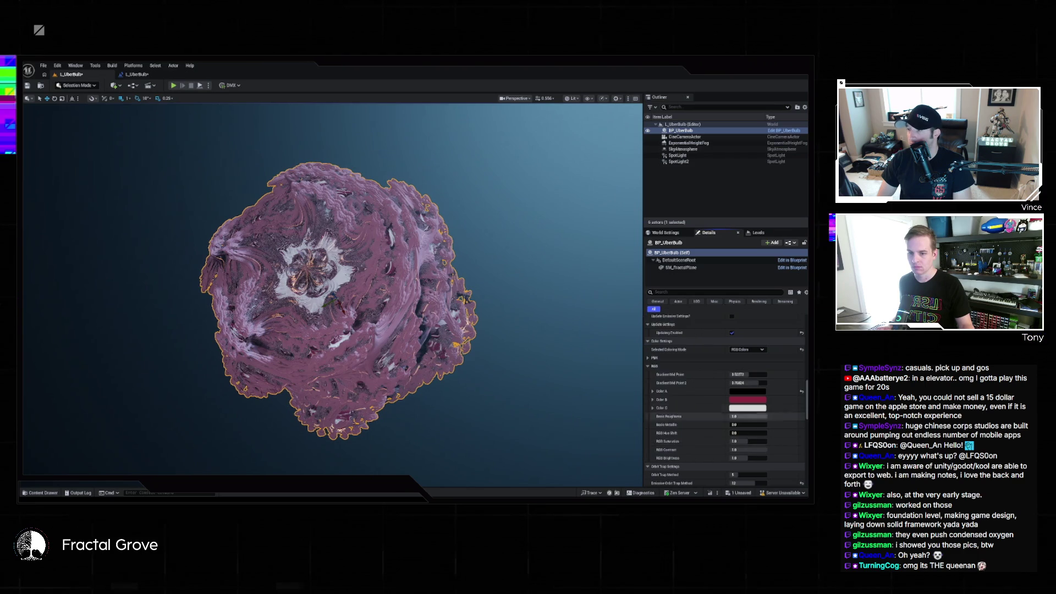
- Change Color B from red to a neutral grey
click(749, 400)
drag(719, 409, 663, 410)
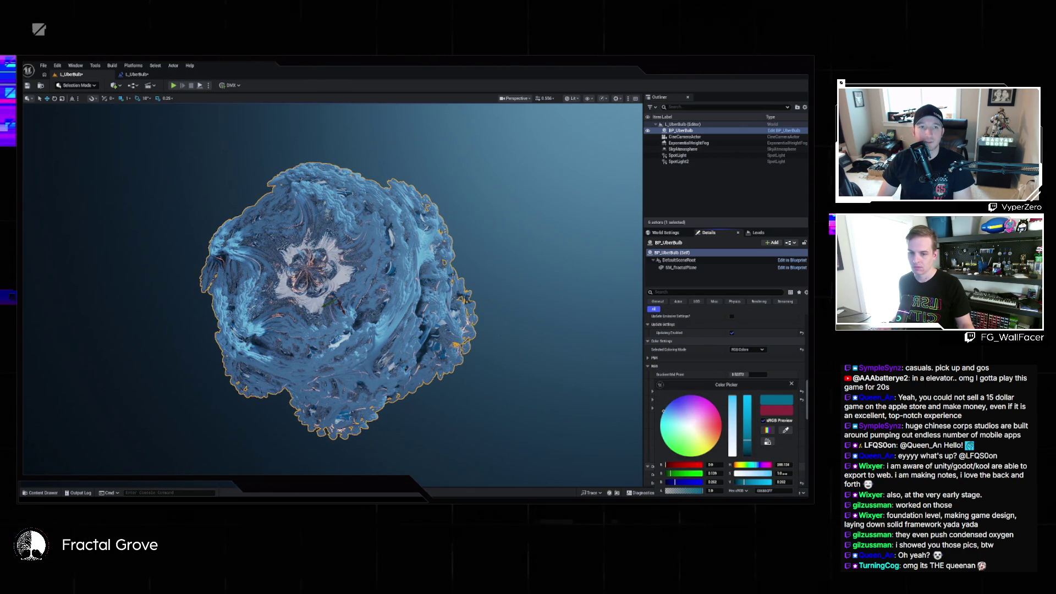
drag(734, 451, 734, 455)
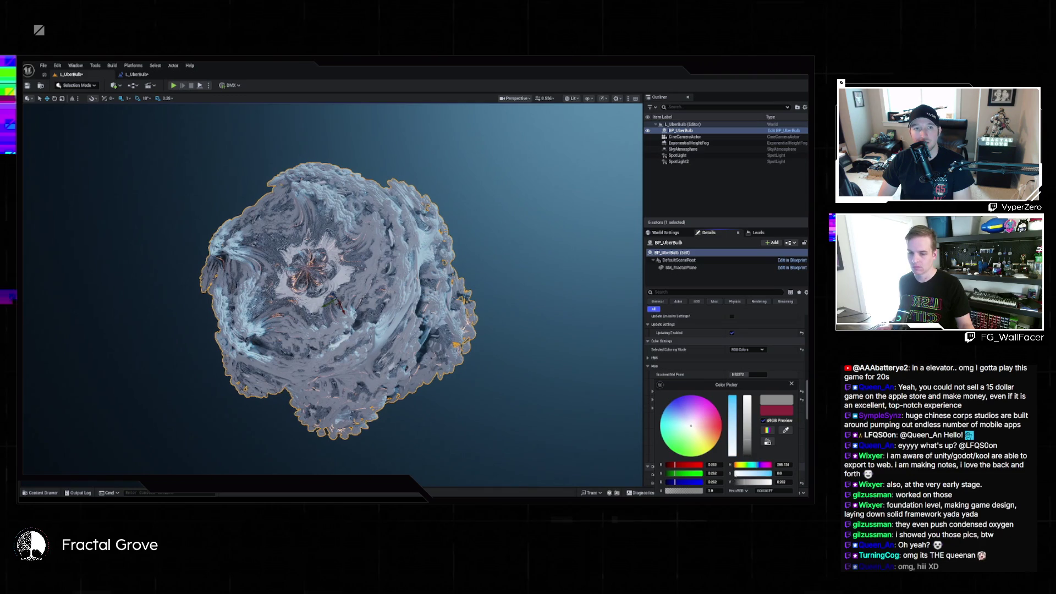
drag(746, 385, 688, 325)
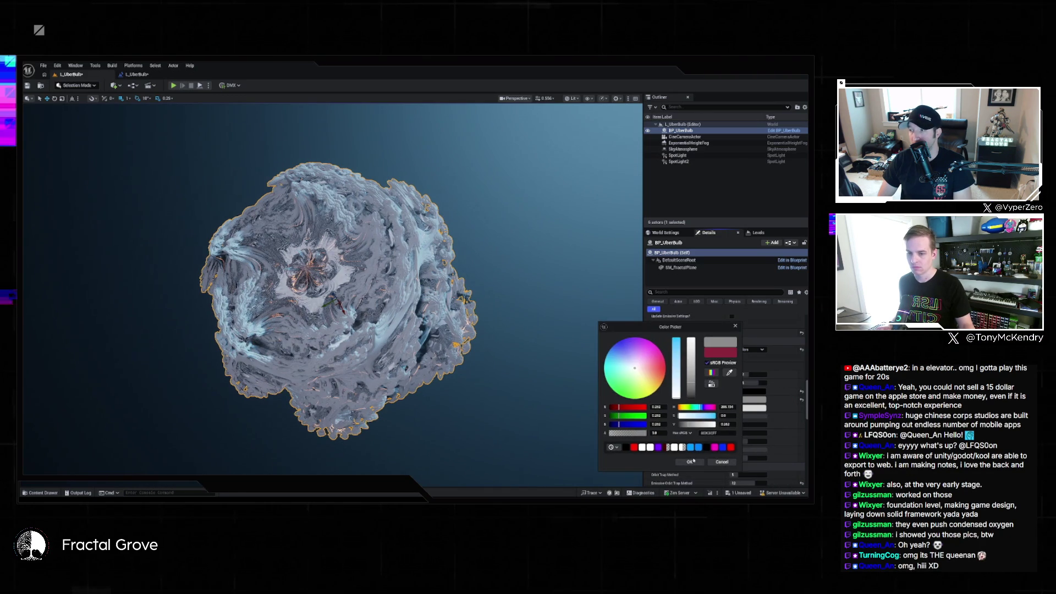
click(687, 459)
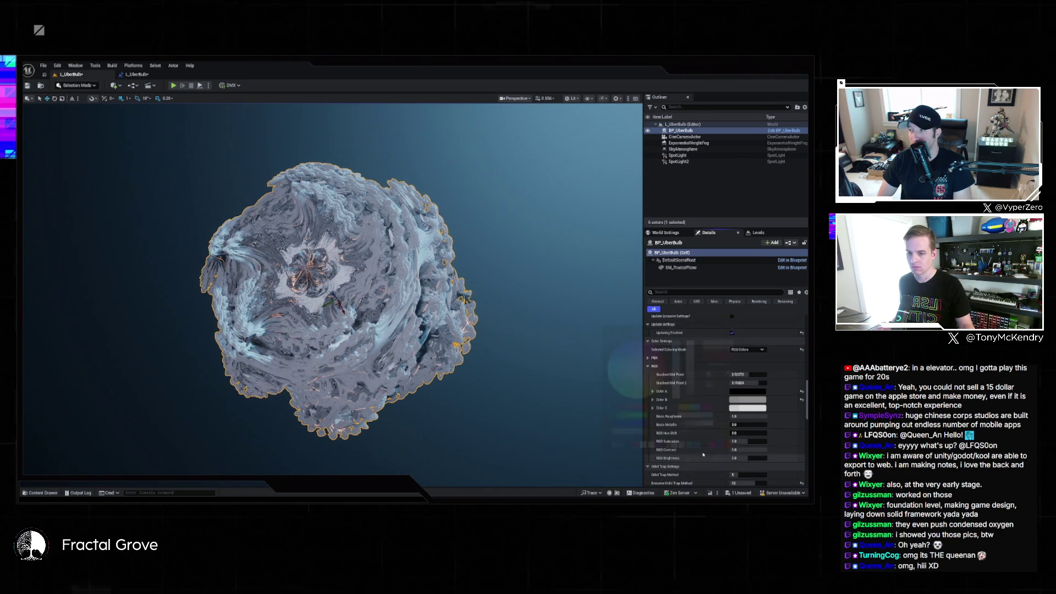
- Recolor Color A to a saturated cyan-blue, then darken it to a deep teal
click(747, 391)
drag(746, 455, 747, 397)
mouse_move(691, 425)
mouse_down()
mouse_move(668, 418)
mouse_move(677, 396)
mouse_move(668, 423)
mouse_move(682, 447)
mouse_up()
click(663, 410)
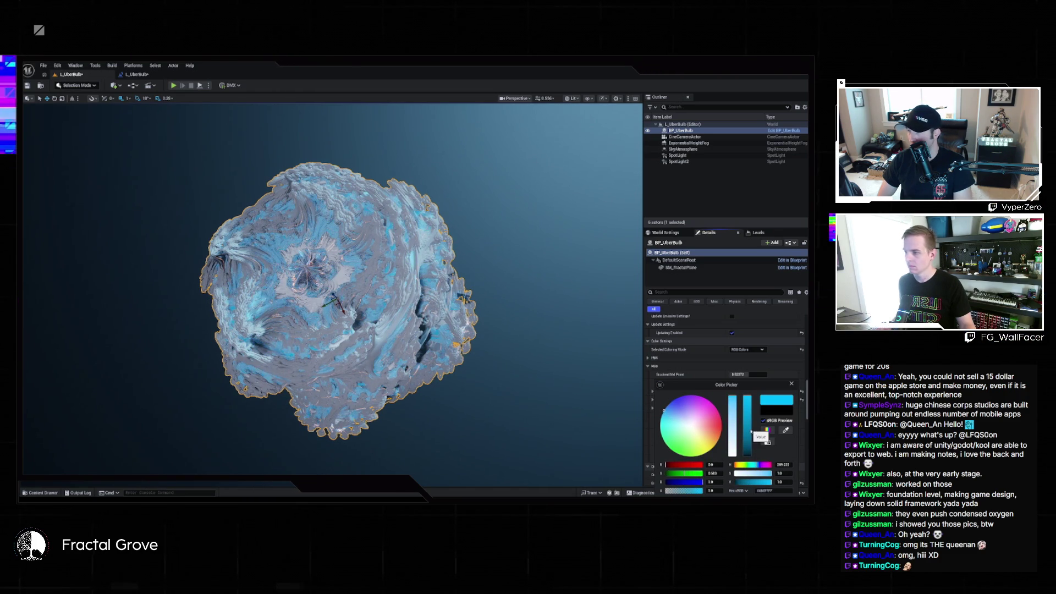
drag(747, 410, 748, 432)
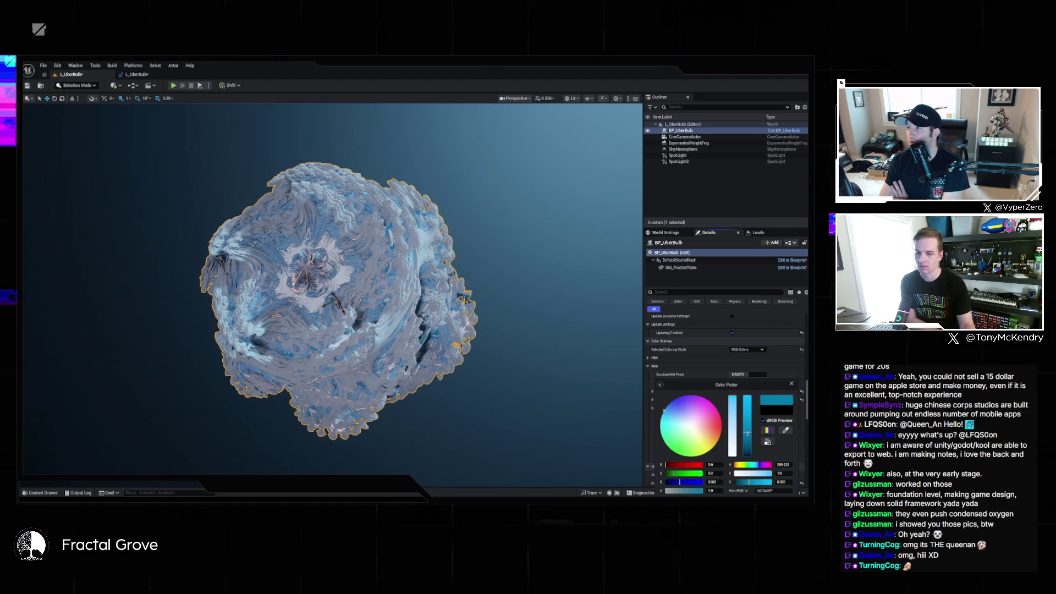
click(697, 465)
click(741, 409)
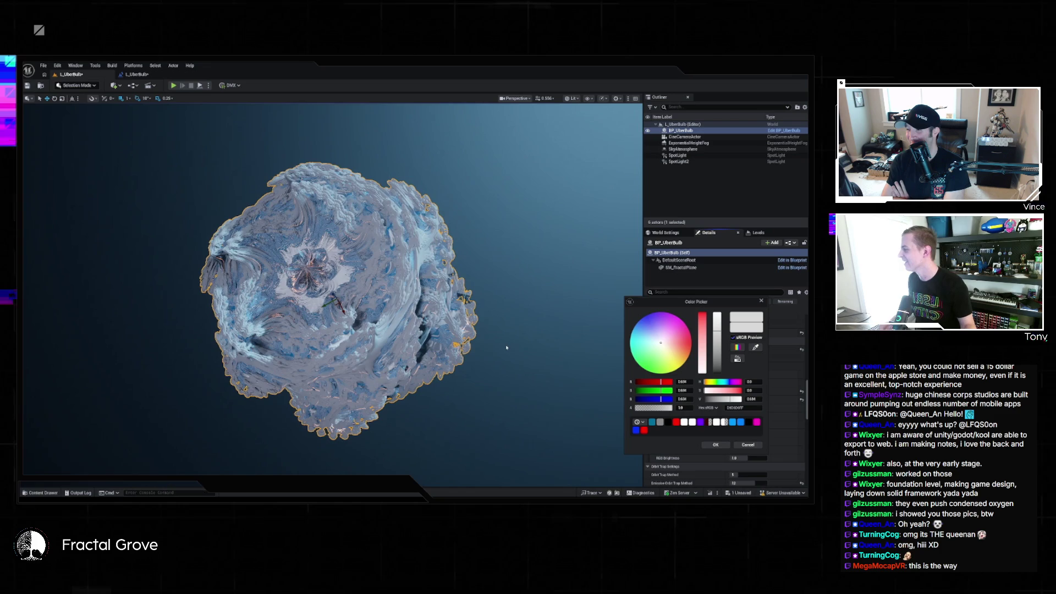
- Scroll the Details panel around the RGB Color C setting
scroll(507, 348, up, 5)
scroll(262, 294, down, 5)
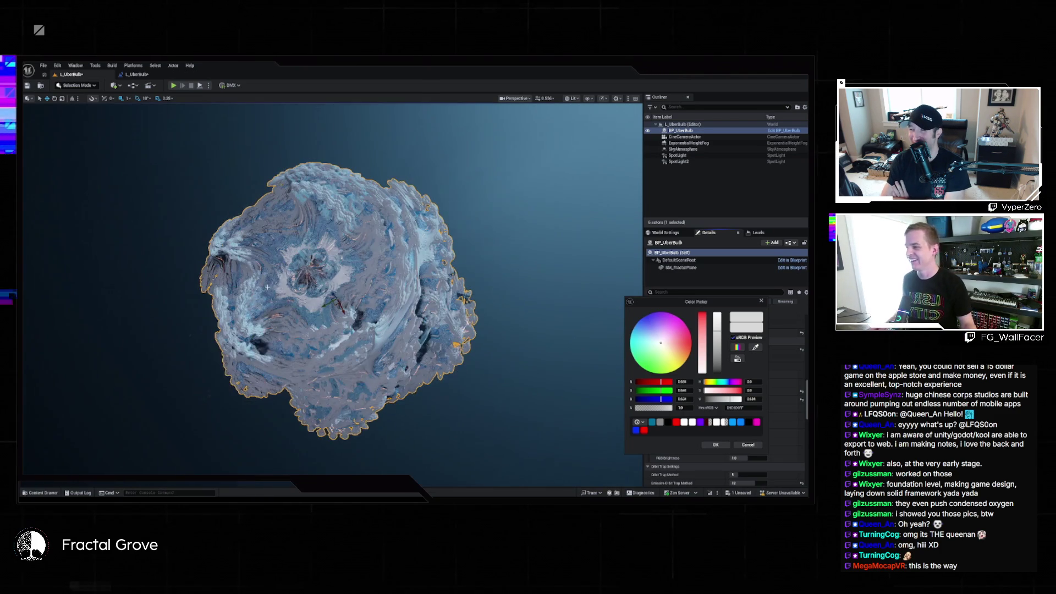